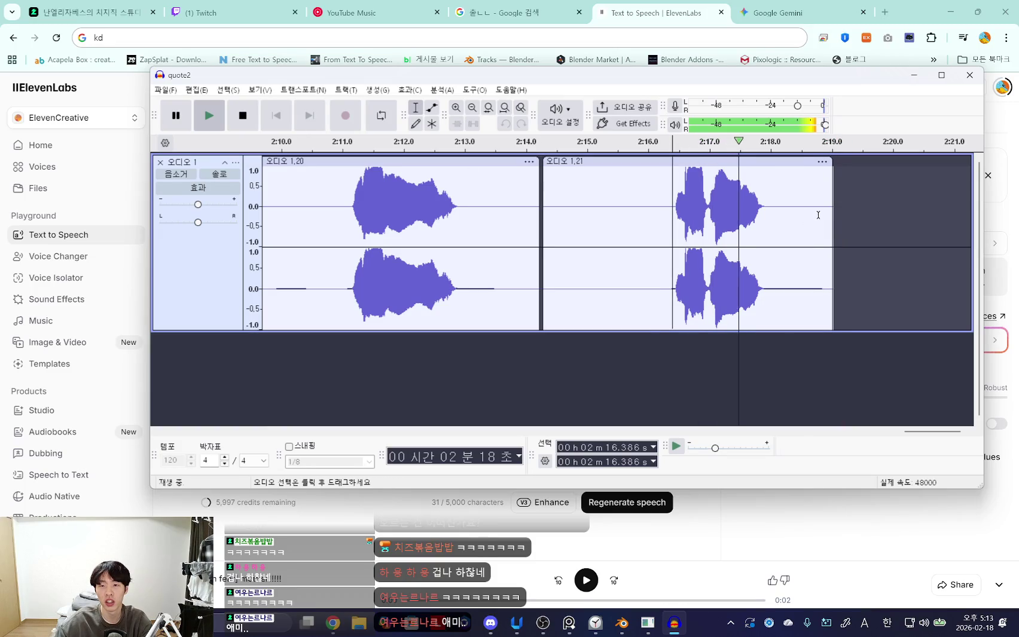
Toggle between the audio editor and ElevenLabs and dismiss the tablet battery-low notice.
click(440, 505)
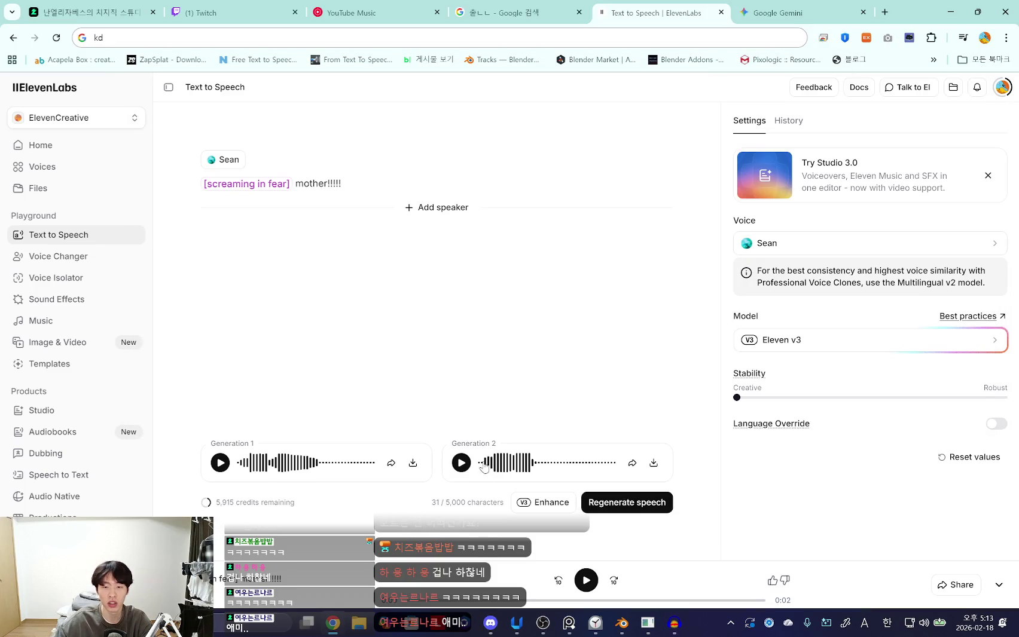
click(647, 623)
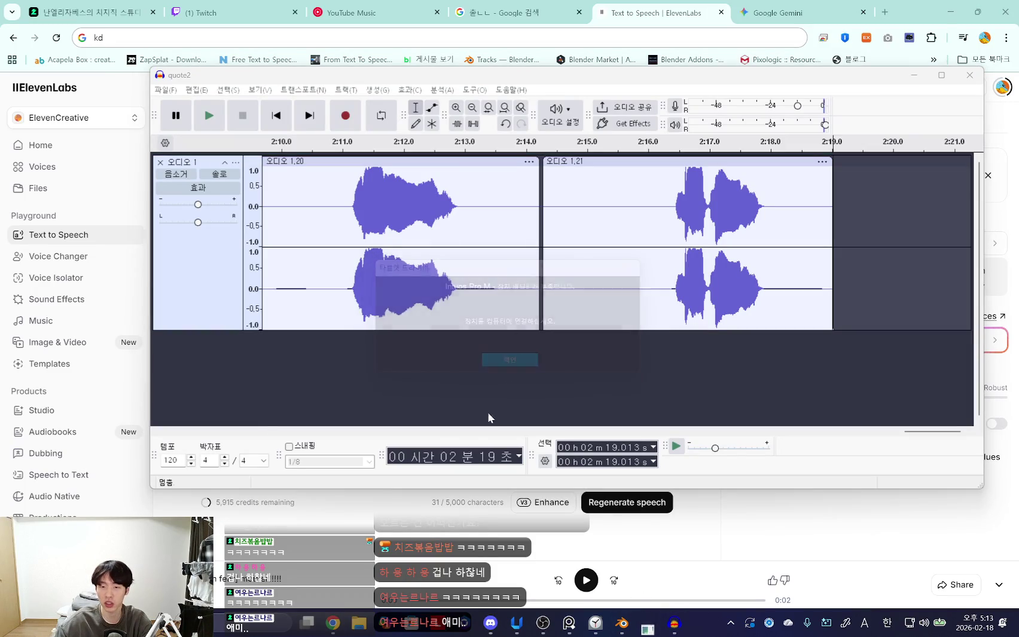
click(509, 360)
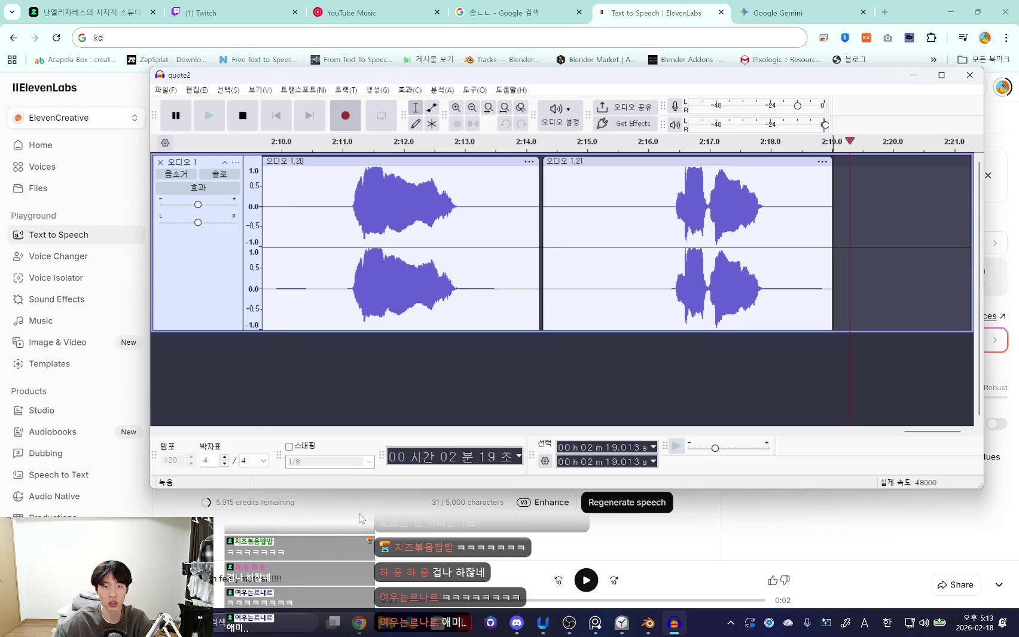
Leave ElevenLabs' Text to Speech page in front and switch to the Blender project.
click(357, 515)
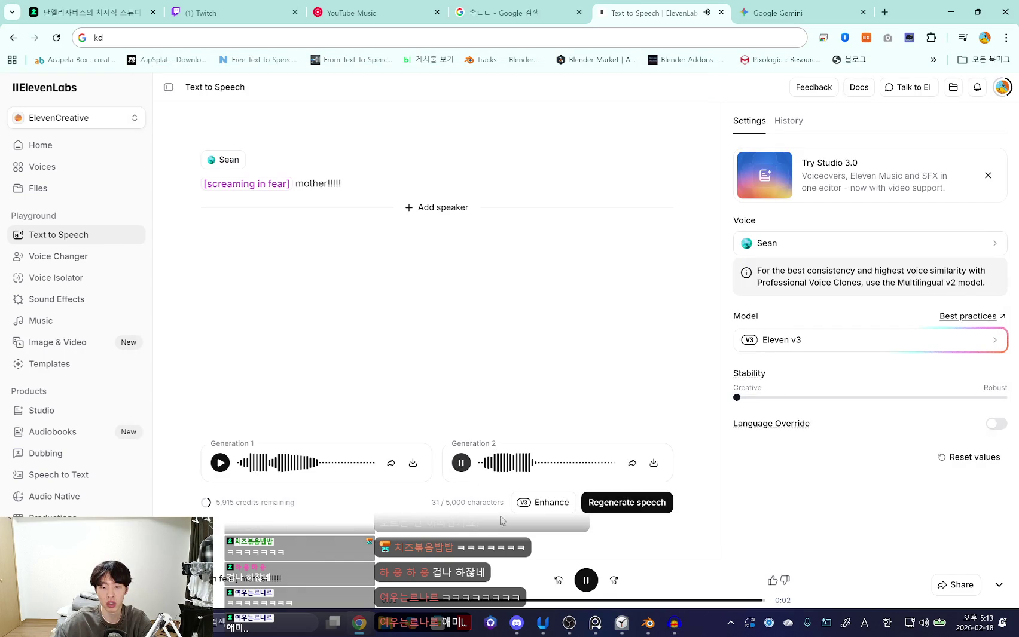
click(656, 624)
click(321, 549)
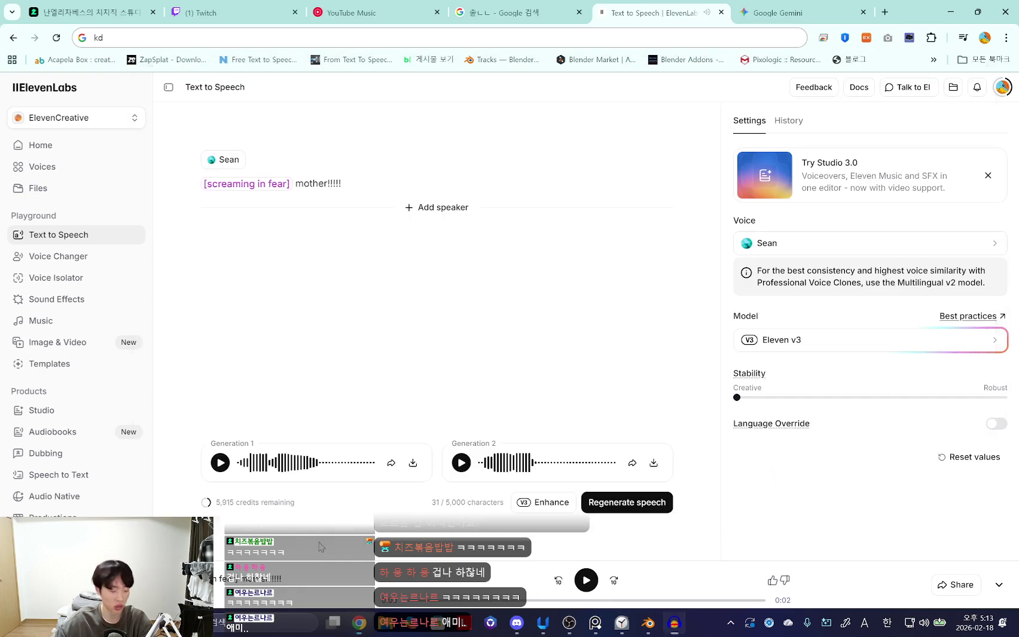
click(642, 632)
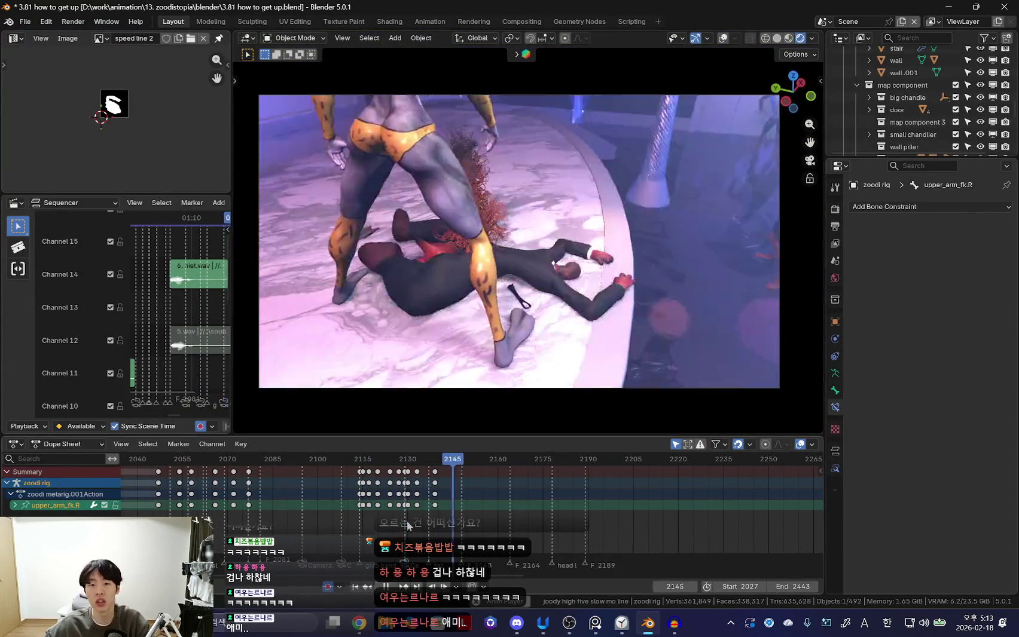
Play through the shots from the high-five and scrub back to frame 2111.
key(Escape)
scroll(317, 486, down, 4)
key(space)
key(Escape)
scroll(490, 507, up, 2)
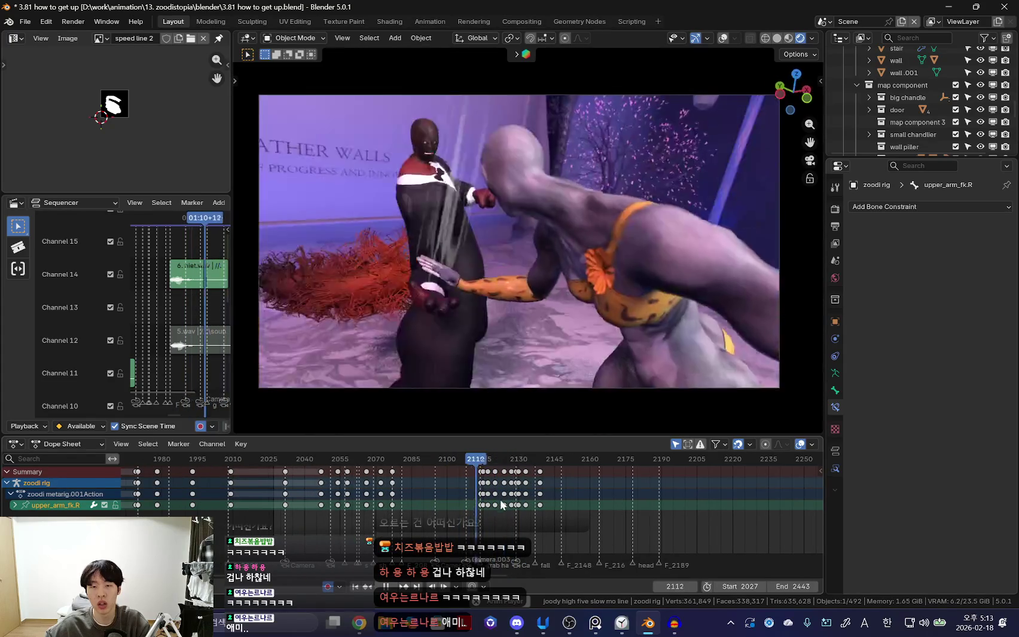
drag(496, 500, 475, 496)
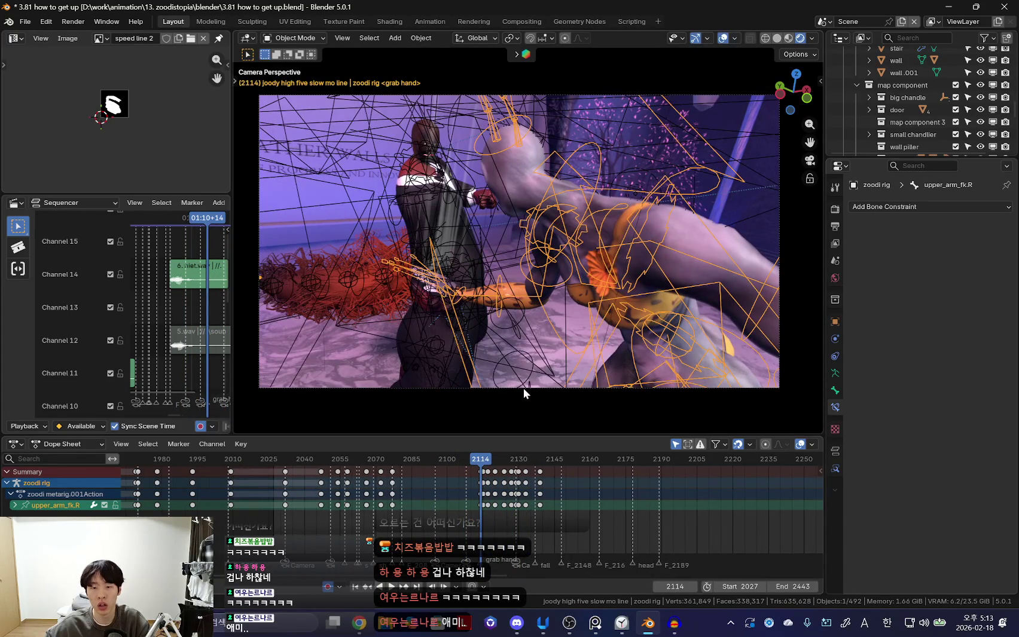
Select Camera.003 to show its keys and scrub between frames 2107 and 2117.
click(491, 387)
click(476, 388)
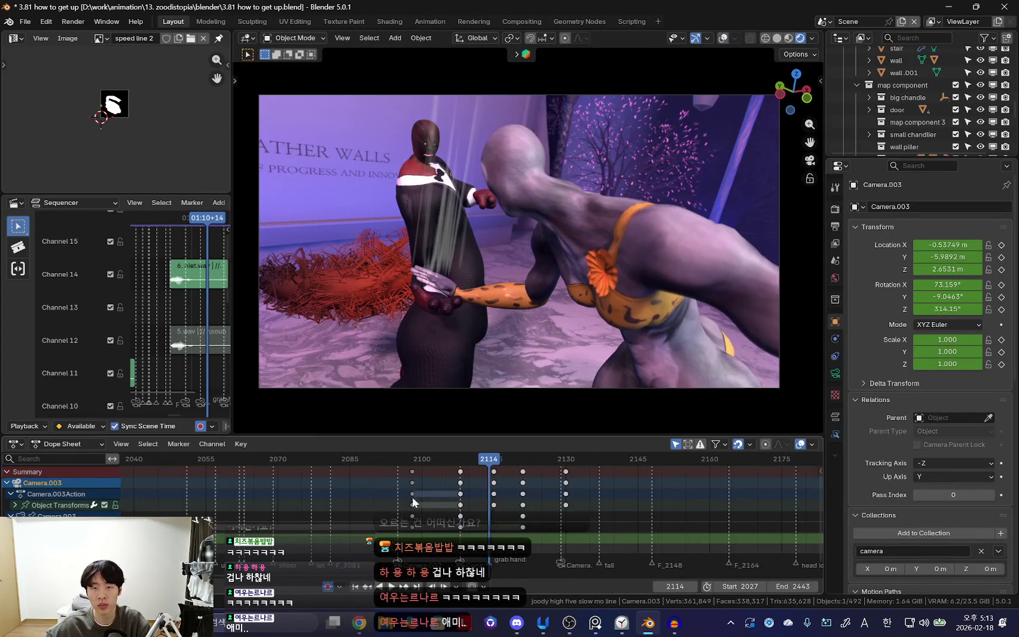
scroll(470, 502, up, 2)
drag(470, 502, 526, 488)
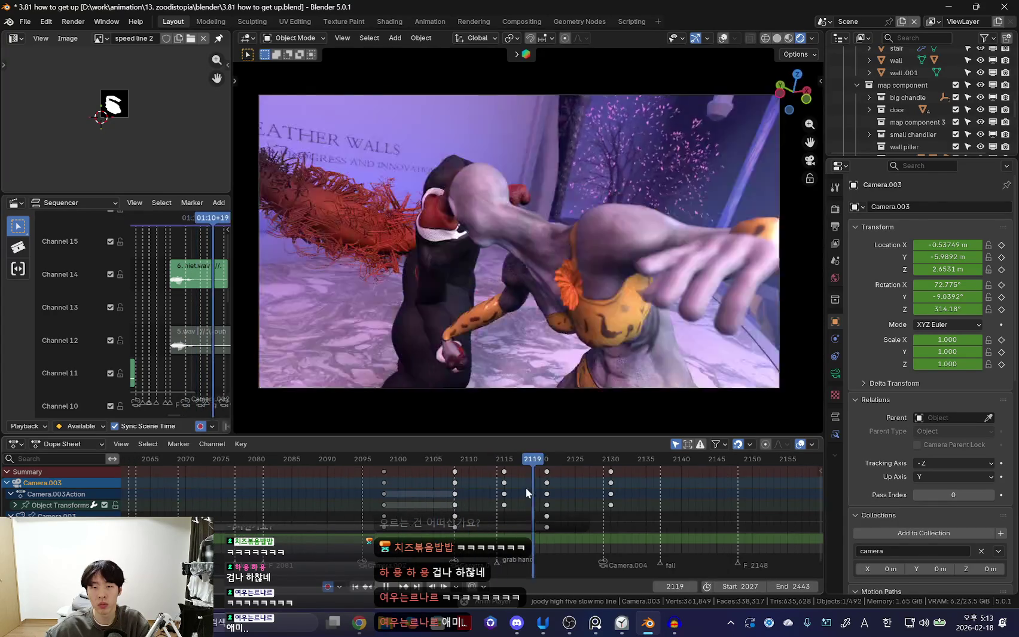
drag(526, 487, 447, 496)
scroll(650, 493, down, 4)
scroll(724, 496, down, 3)
Scrub to the fox close-up around frames 1770–1872 and bring up Set Keyframe Handle Type.
drag(354, 503, 423, 501)
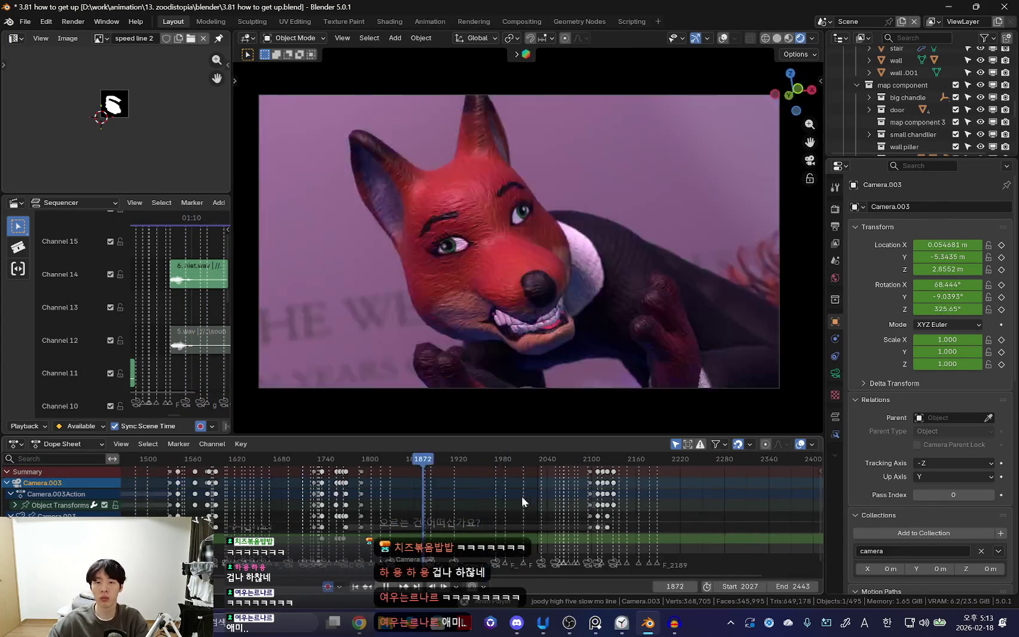
scroll(524, 501, down, 2)
drag(545, 503, 472, 511)
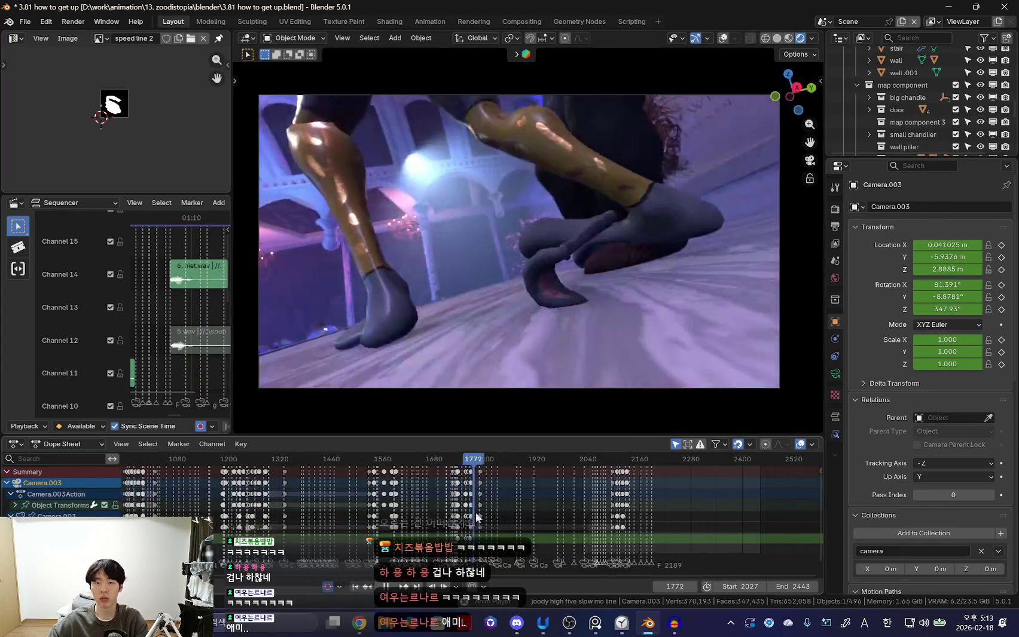
scroll(516, 499, down, 2)
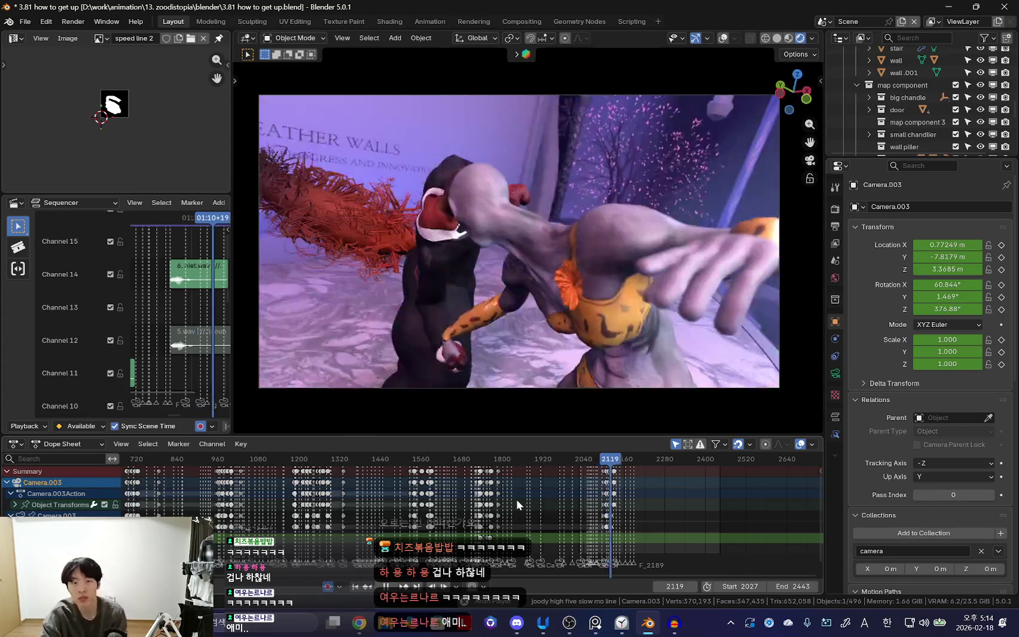
key(v)
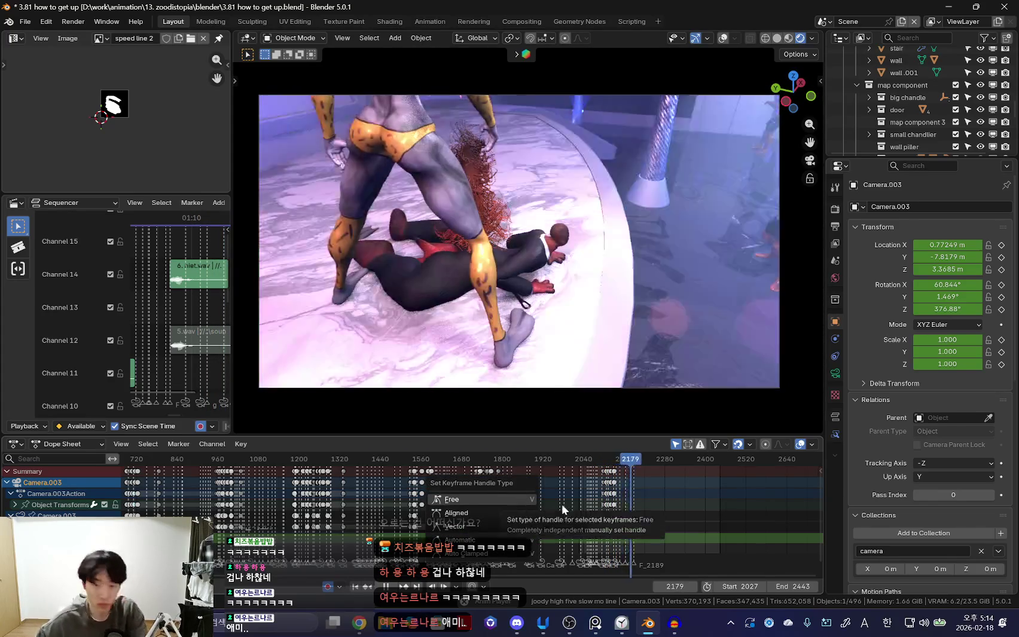
key(KP_Decimal)
Widen the Sequencer over the viewport and stop playback at frame 2259.
scroll(484, 523, up, 4)
drag(232, 287, 452, 311)
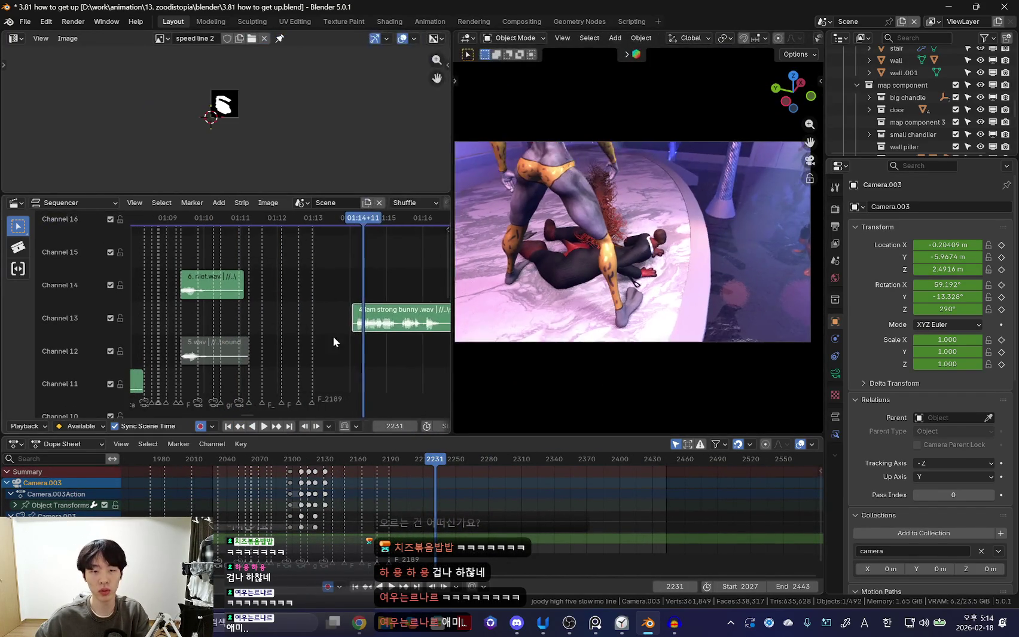
scroll(300, 354, up, 2)
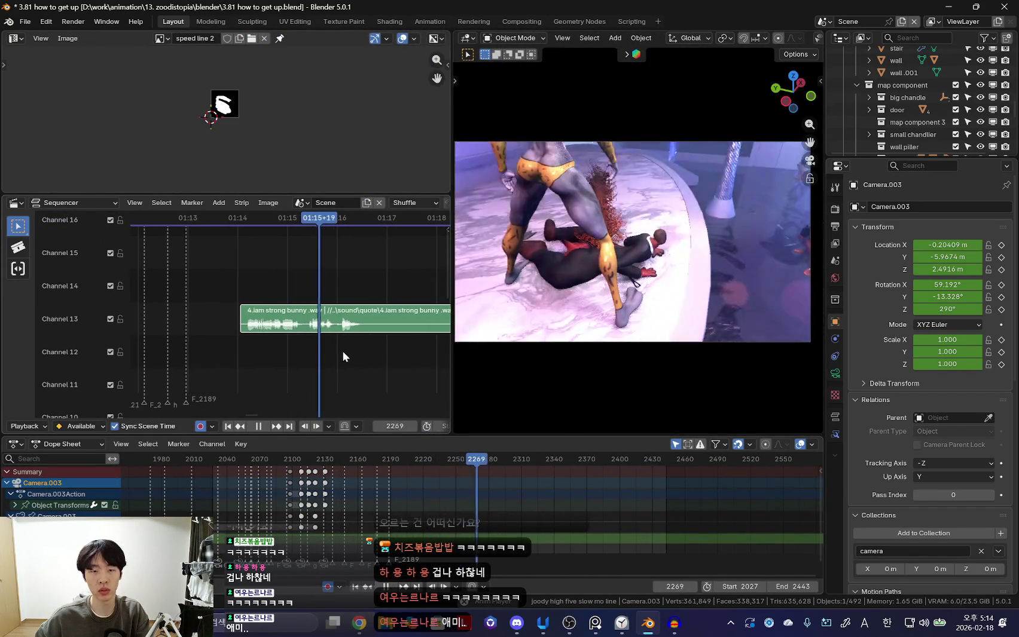
key(Escape)
key(space)
scroll(256, 359, down, 2)
scroll(252, 343, up, 1)
key(space)
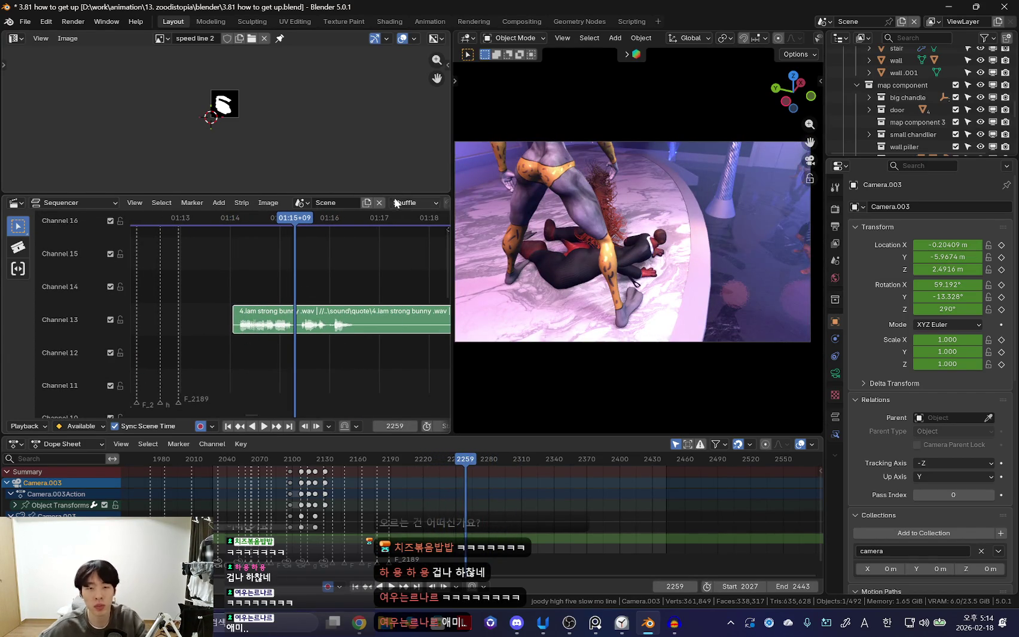
Narrow the Sequencer slightly, zoom its timeline and cancel sliding the iam strong bunny clip.
drag(453, 255, 446, 255)
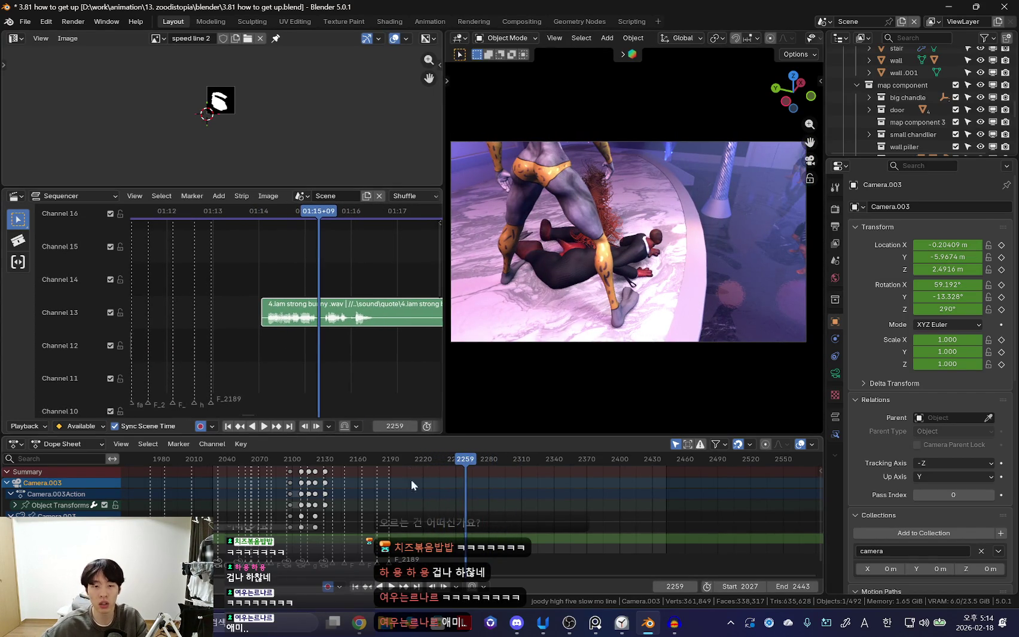
scroll(379, 491, up, 2)
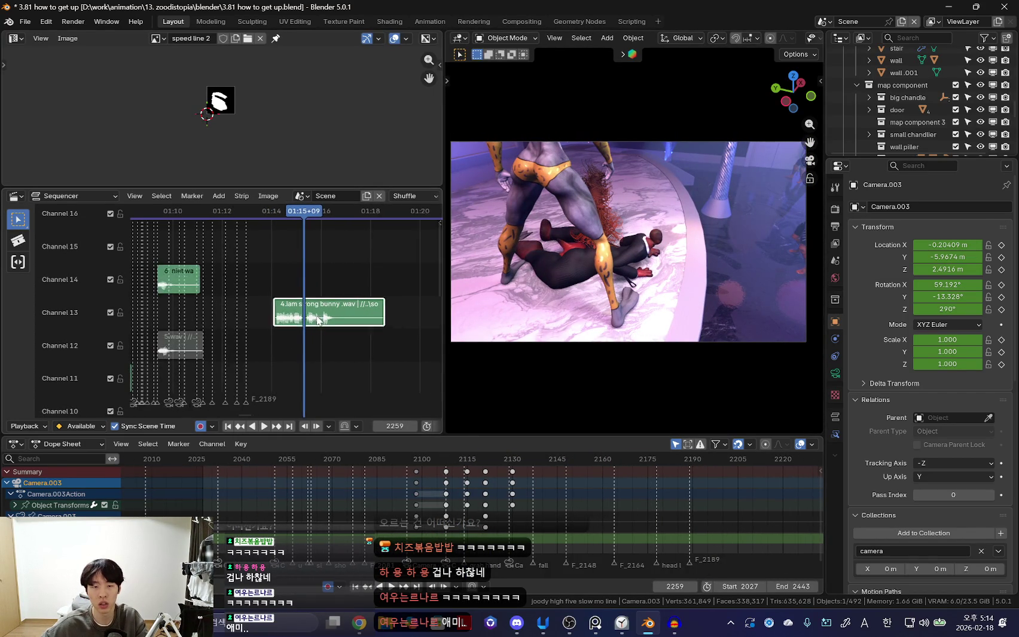
scroll(329, 305, up, 2)
scroll(353, 315, up, 1)
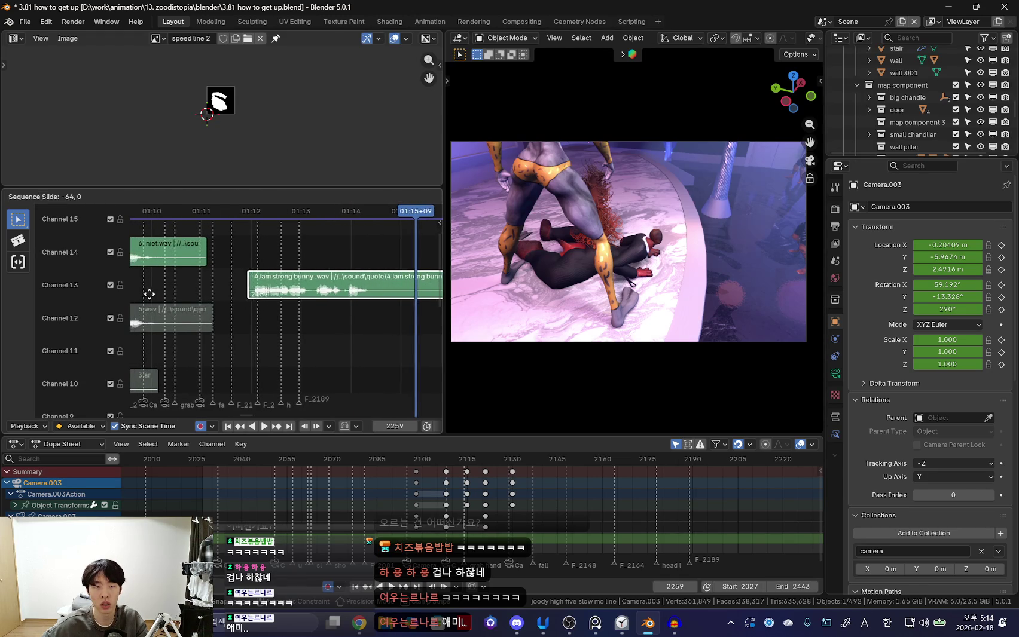
key(Escape)
Orbit out of camera view to see the characters from behind, with rig overlays shown.
middle_drag(667, 300, 543, 301)
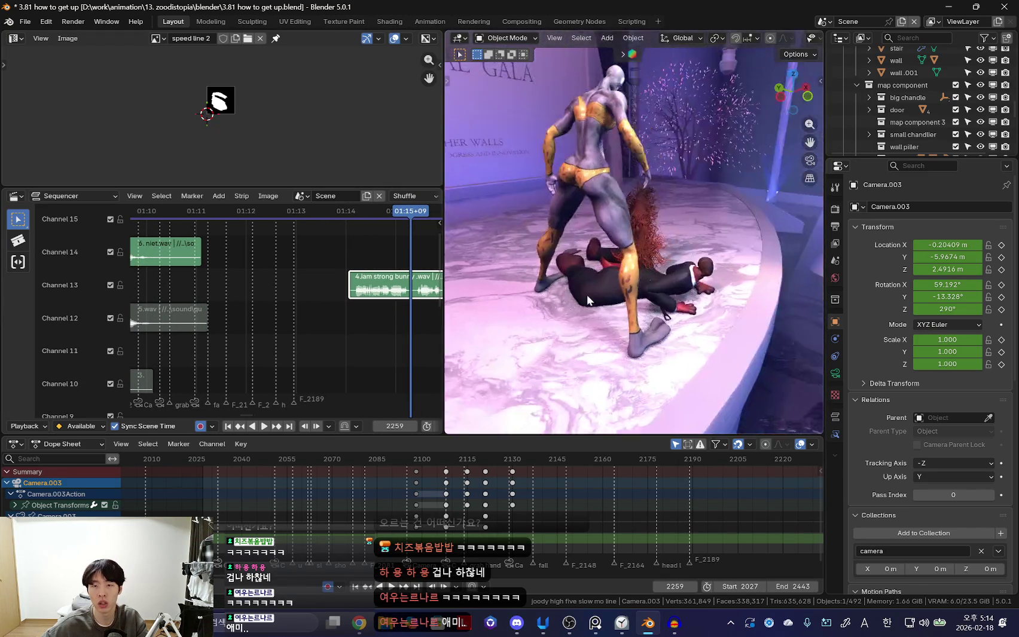
scroll(334, 301, down, 1)
scroll(334, 301, down, 1)
scroll(334, 301, down, 1)
mouse_move(508, 296)
middle_down()
mouse_move(579, 294)
mouse_move(636, 190)
mouse_move(634, 300)
middle_up()
key(shift+alt+z)
Select the suited character's rig and move to frame 2155, orbiting around the fallen body.
click(634, 301)
key(Down)
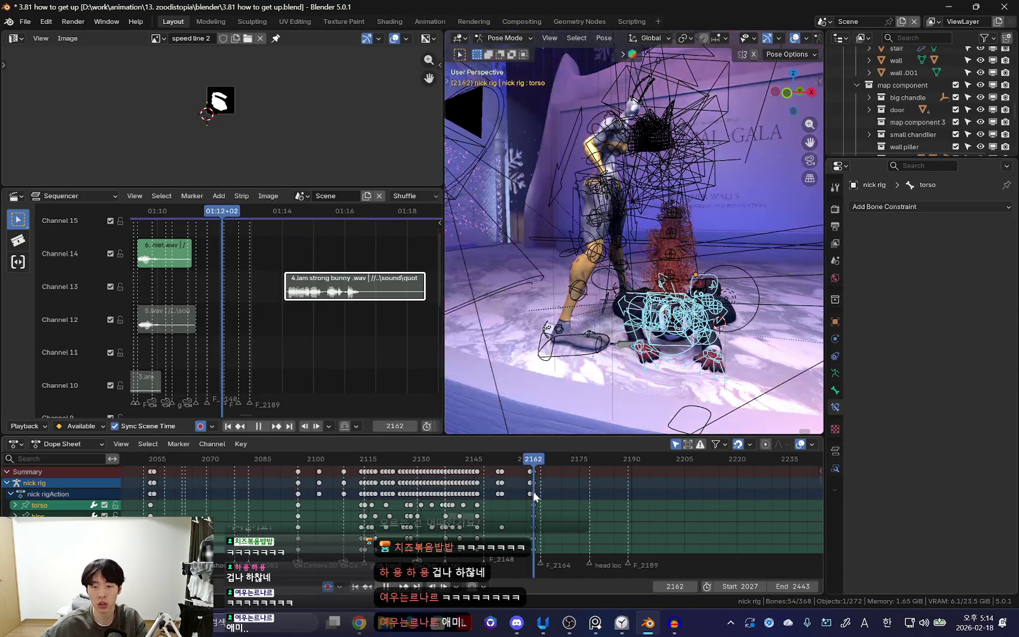
key(shift+alt+z)
mouse_move(598, 269)
middle_down()
mouse_move(576, 364)
mouse_move(599, 353)
mouse_move(570, 287)
mouse_move(592, 311)
middle_up()
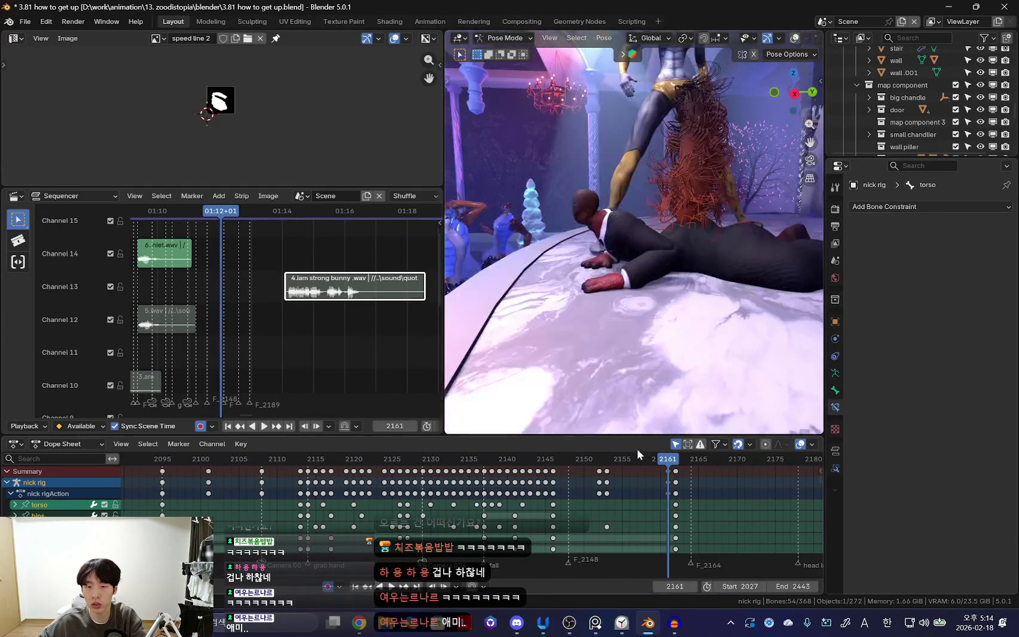
key(Left)
key(Left)
key(Left)
Select upper_arm_fk.L and orbit in close on the arm at frame 2156.
click(620, 305)
middle_drag(620, 305, 701, 359)
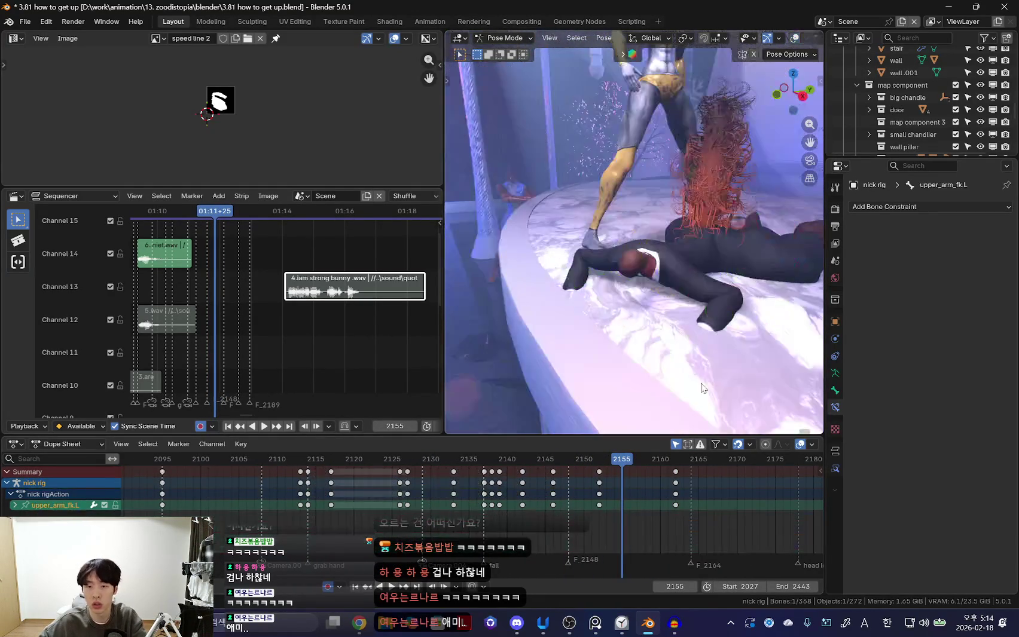
mouse_move(613, 399)
middle_down()
mouse_move(639, 437)
mouse_move(636, 331)
middle_up()
key(shift+alt+z)
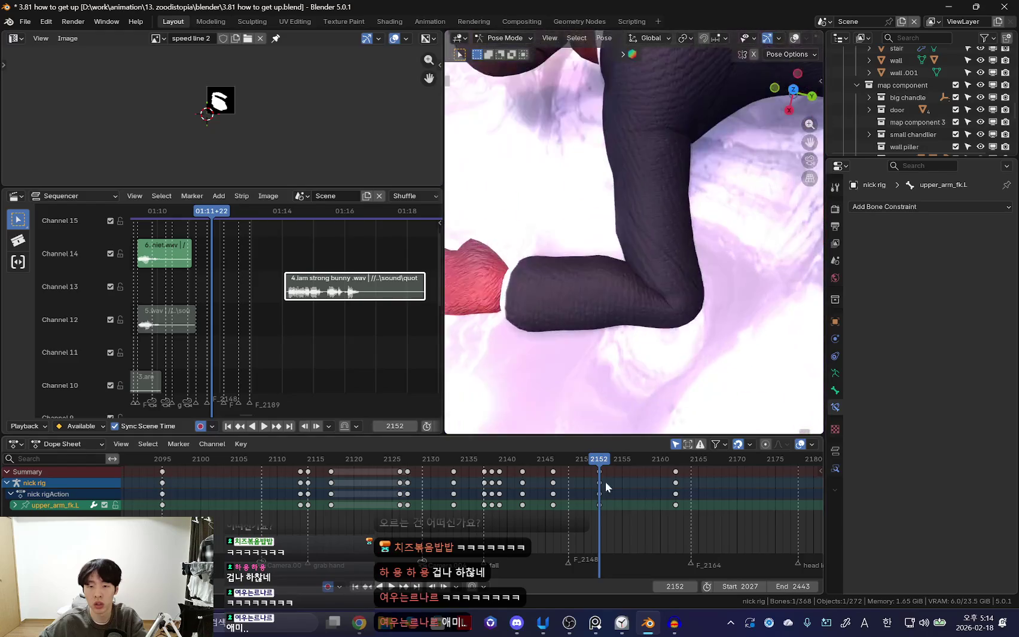
key(Right)
key(Right)
key(Right)
Trackball-rotate the left FK upper arm and key the new rotation at frame 2156.
click(658, 185)
middle_drag(658, 185, 655, 251)
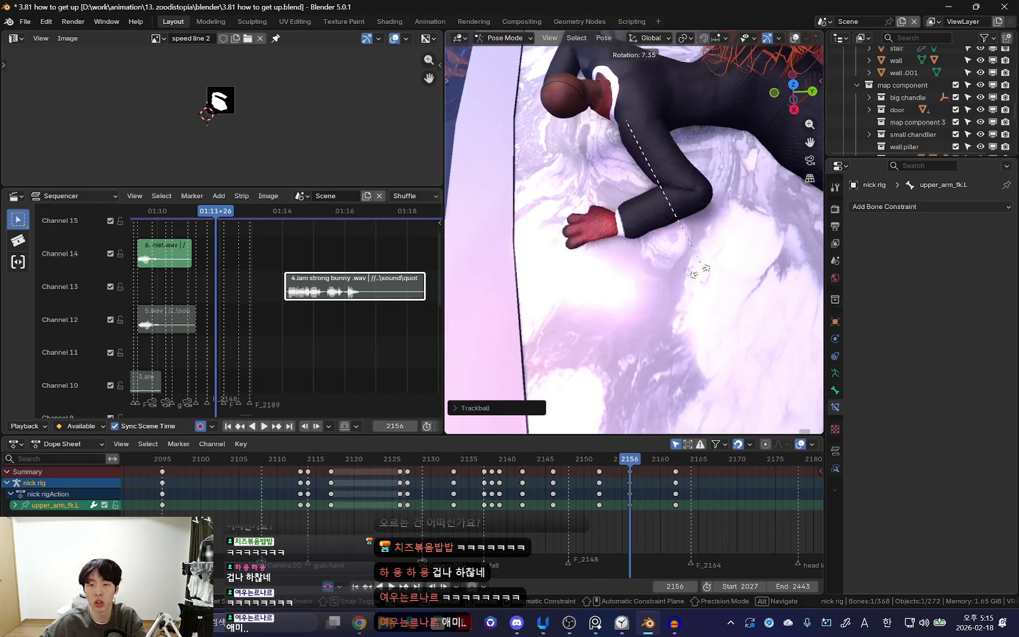
key(Left)
key(Left)
key(Left)
key(shift+alt+z)
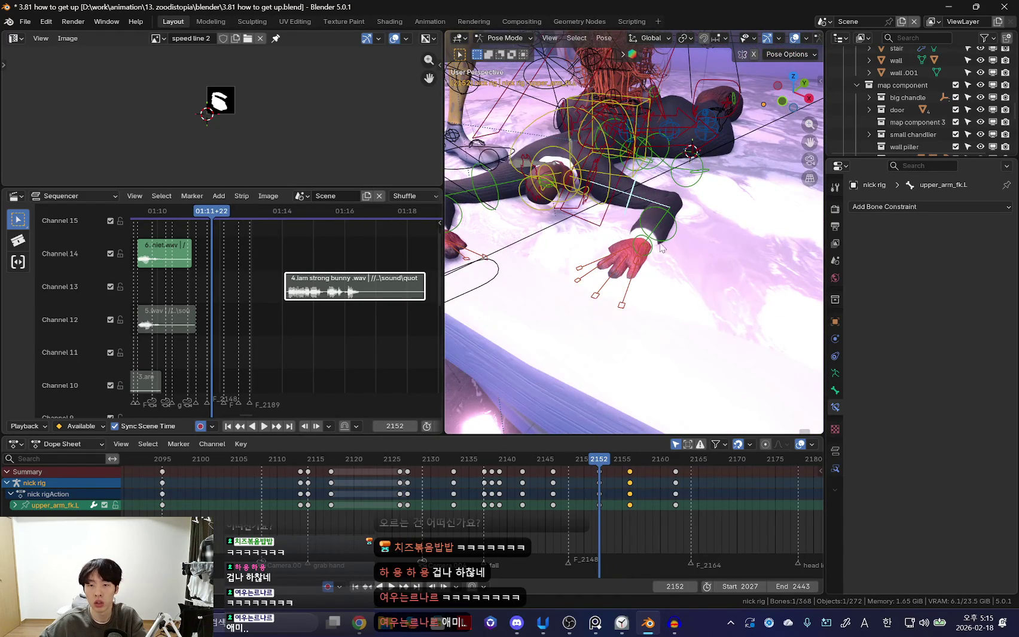
middle_drag(653, 256, 741, 337)
Open the Item sidebar, select hand_ik.L and go to the keyframe at 2146.
key(n)
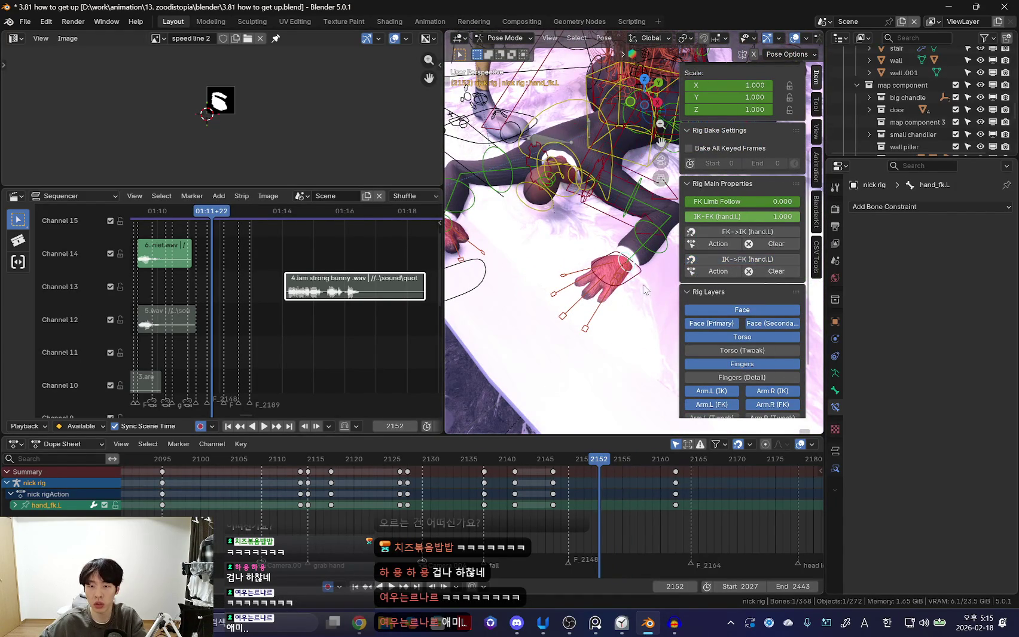
click(641, 282)
scroll(541, 543, up, 2)
key(Left)
key(Left)
key(Left)
key(Left)
key(Left)
key(Up)
mouse_move(598, 299)
middle_down()
mouse_move(577, 339)
mouse_move(563, 264)
middle_up()
key(Down)
Select the left hand FK, then IK controls, stepping back a keyframe.
click(563, 257)
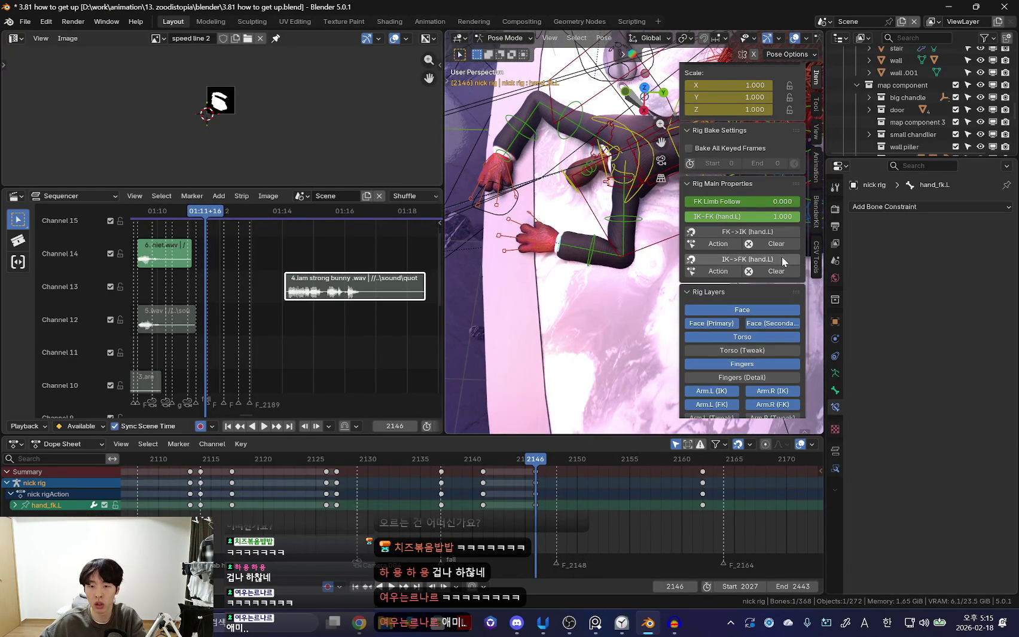
middle_drag(580, 307, 591, 330)
click(530, 330)
click(542, 324)
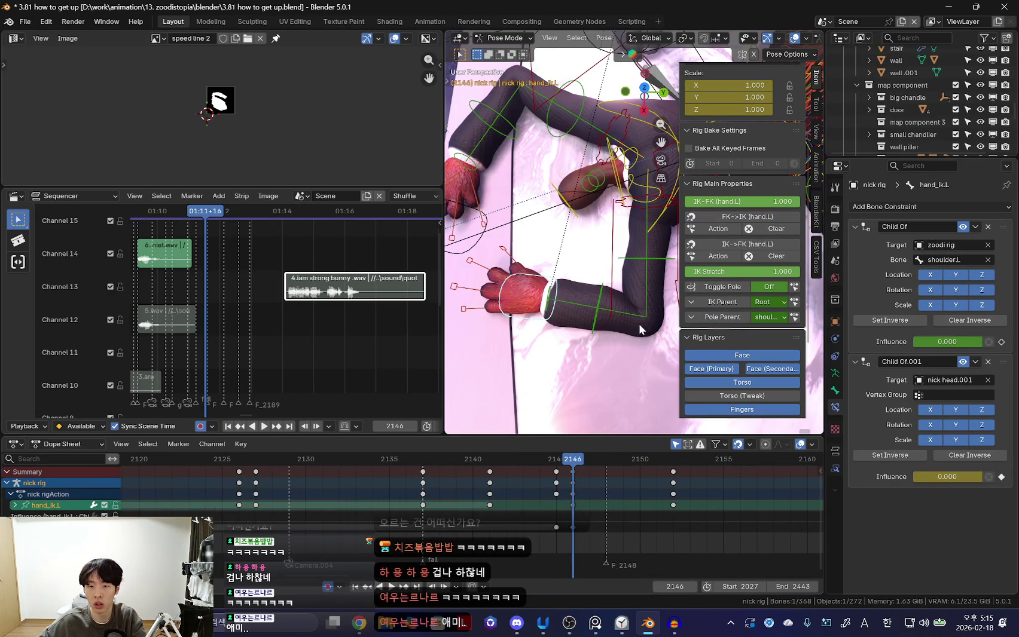
key(Down)
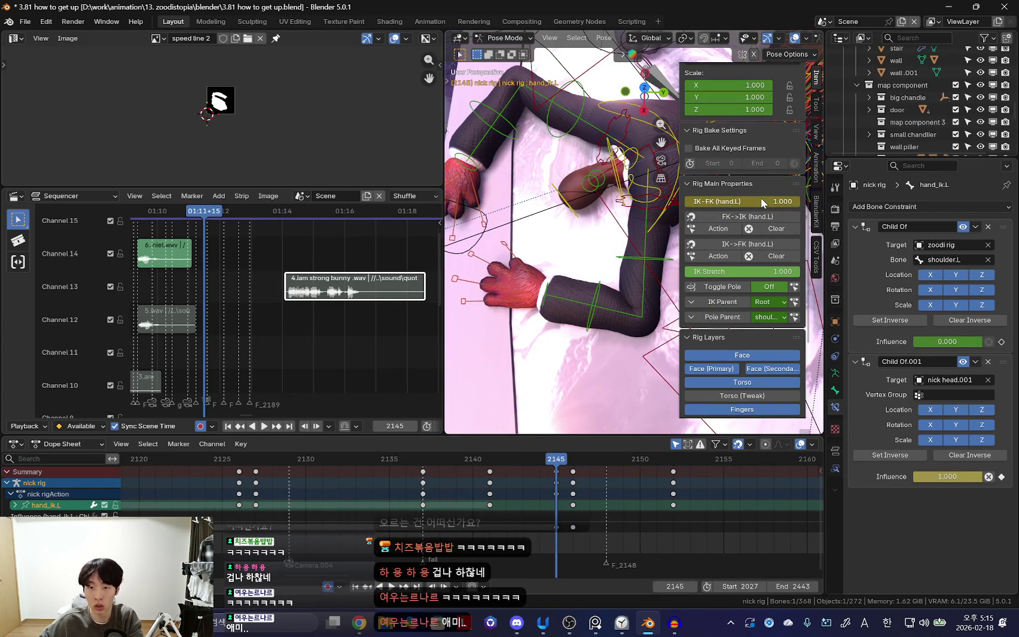
Set the hand.L IK-FK blend to 0 and select the right hand IK control to compare.
key(Up)
double_click(762, 202)
key(Return)
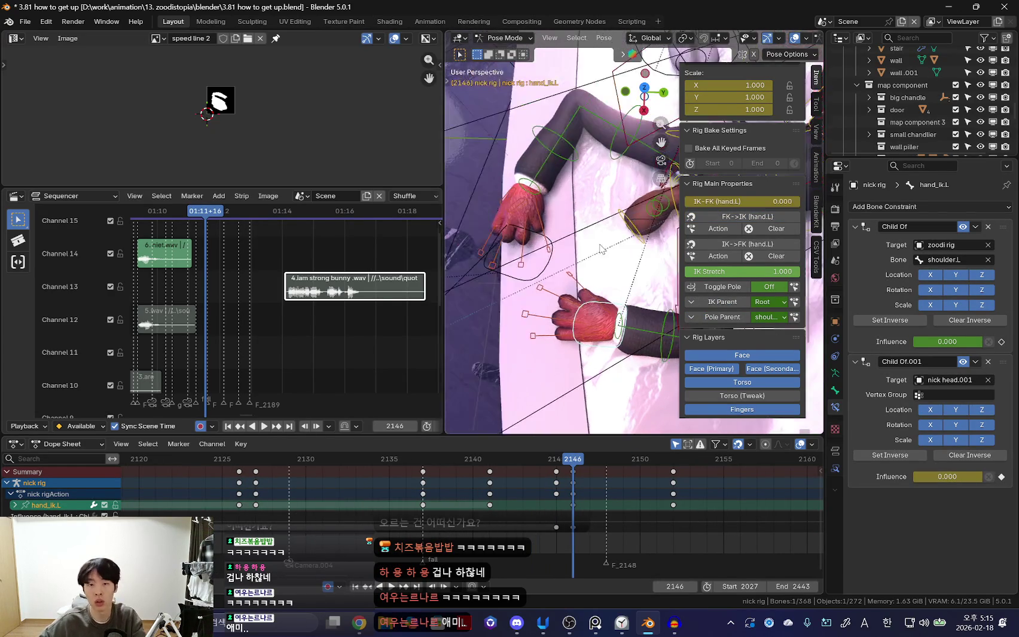
click(536, 198)
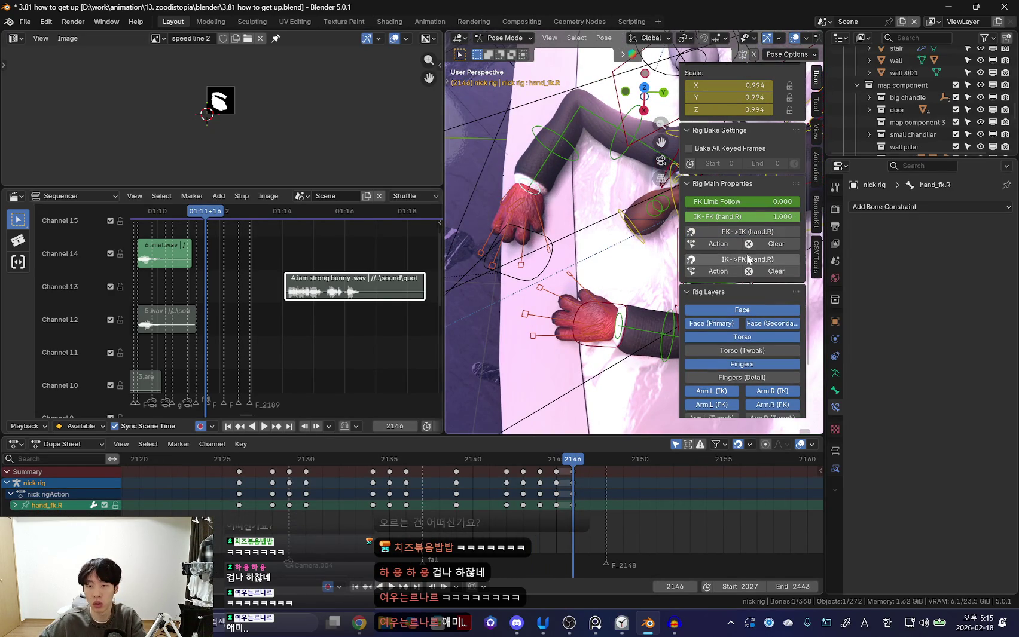
click(541, 204)
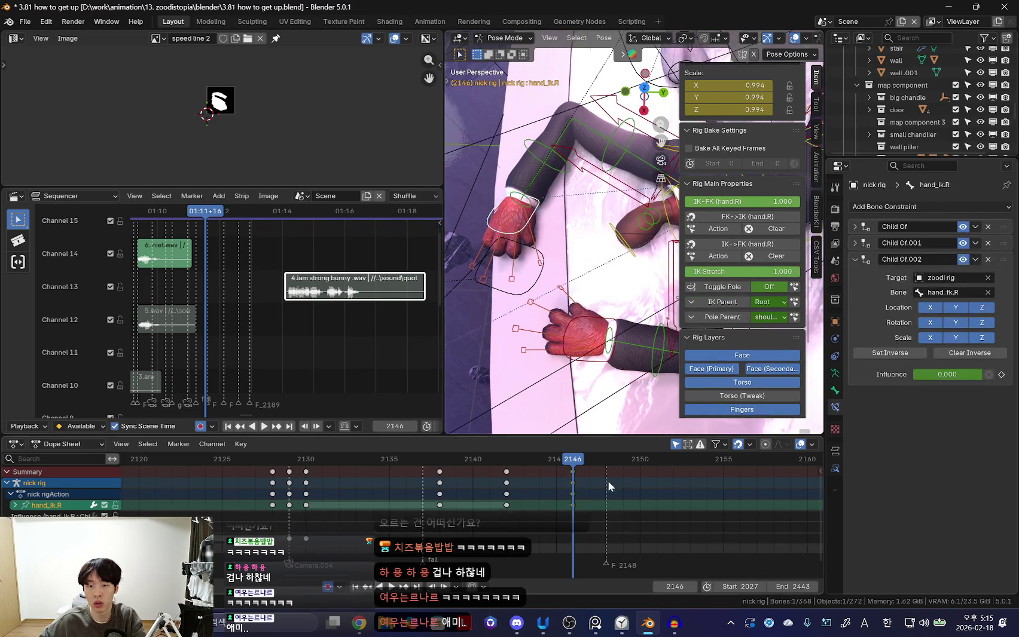
key(shift+ctrl+space)
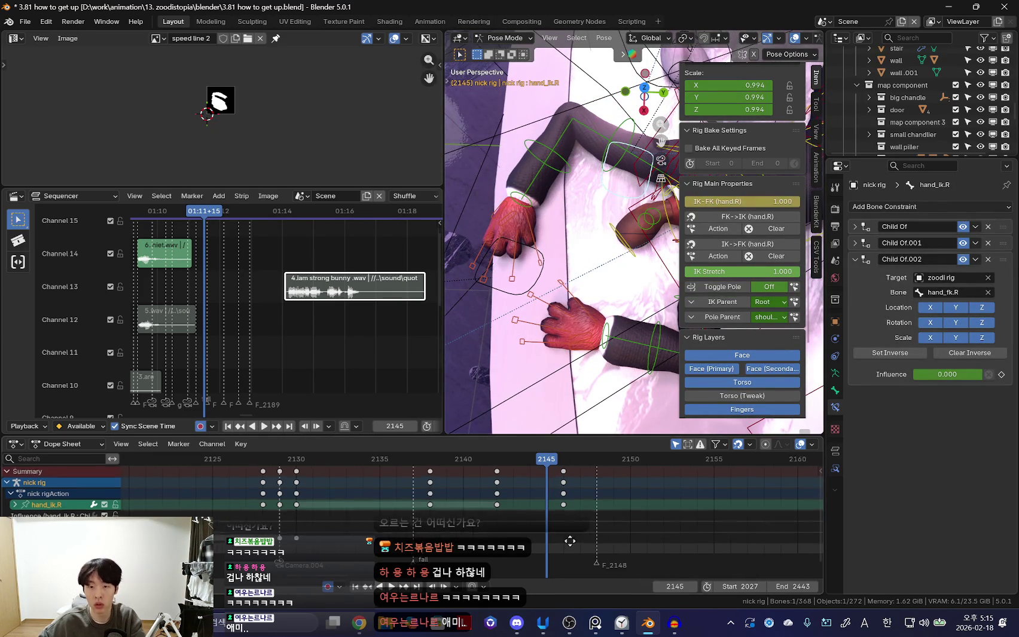
Preview the fox's hands at frame 2146 with side panel and overlays hidden.
key(Right)
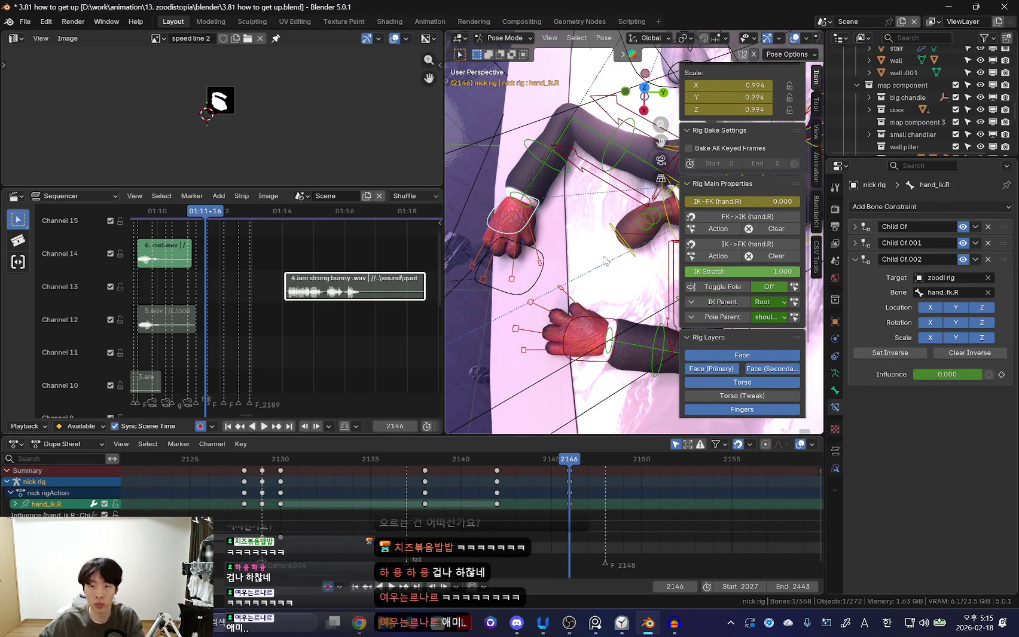
middle_drag(593, 259, 598, 266)
middle_drag(710, 519, 680, 515)
key(n)
drag(445, 154, 325, 155)
key(shift+alt+z)
Replay the push-up from frame 2146 several times, toggling overlays and the side panel.
key(space)
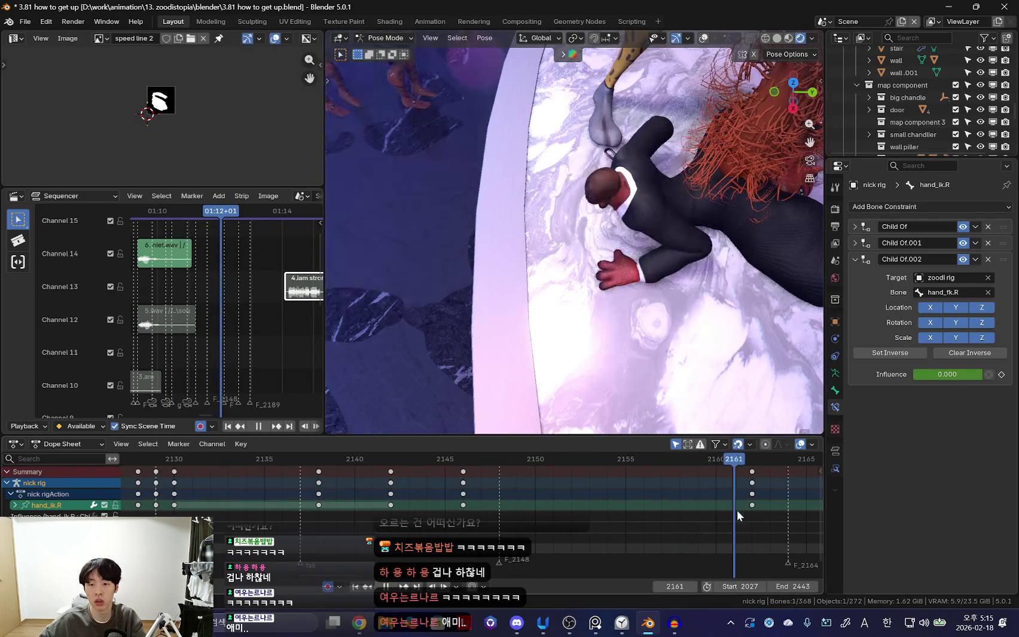
key(space)
key(shift+alt+z)
key(n)
middle_drag(538, 239, 598, 251)
scroll(676, 523, down, 2)
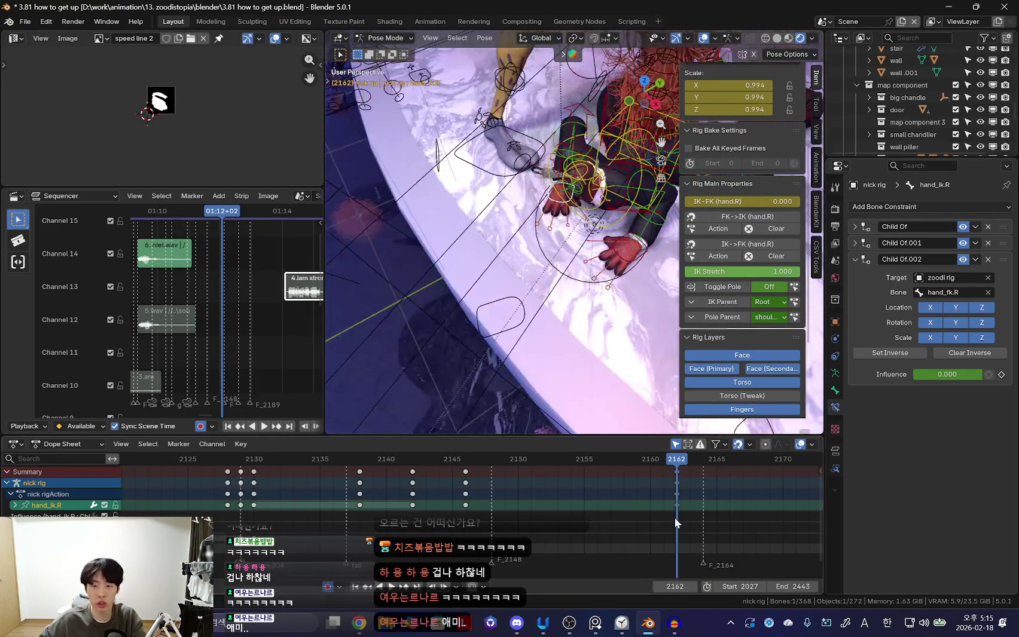
key(Down)
key(space)
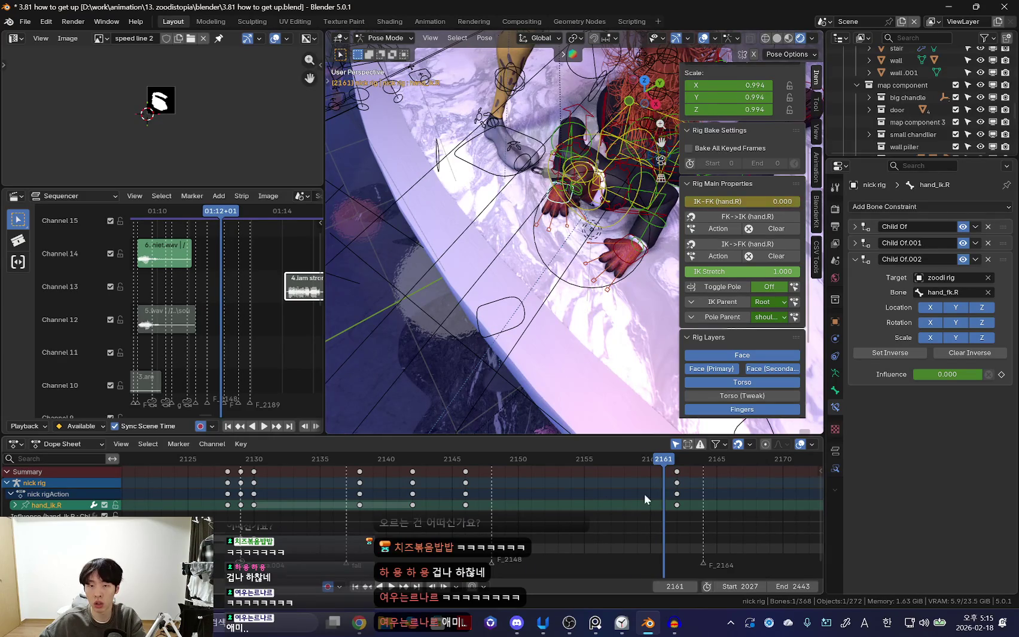
key(Down)
key(shift+alt+z)
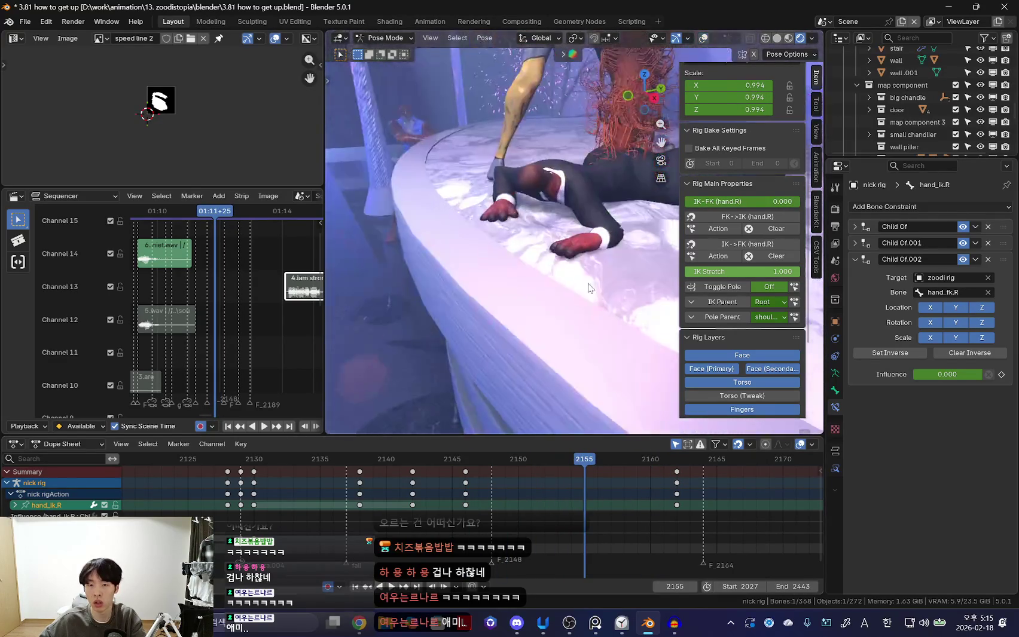
key(Down)
key(Down)
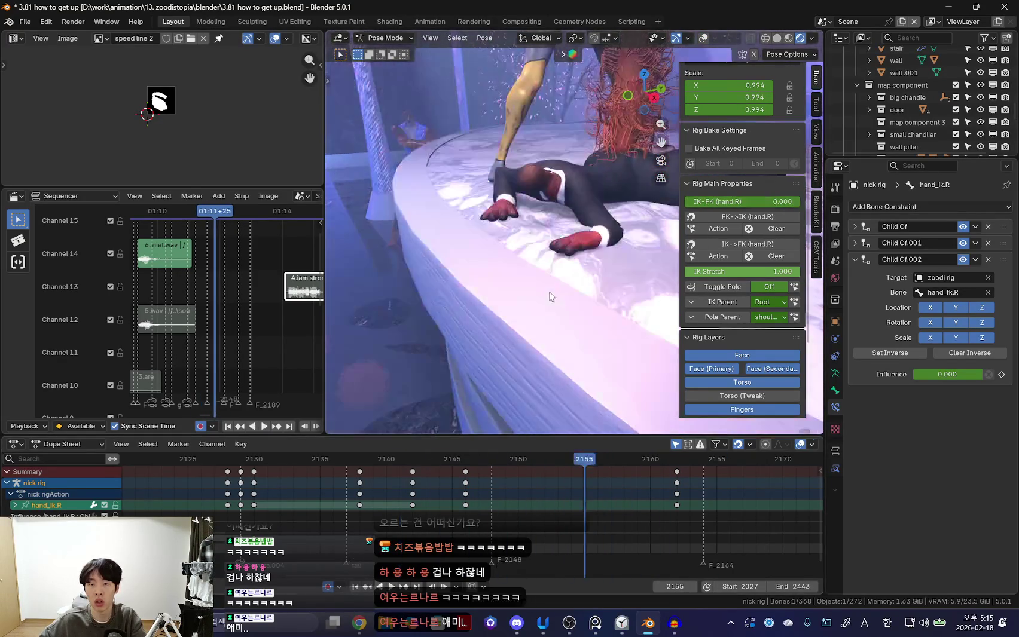
Select the left hand IK control and preview the pose from frames 2146 and 2152.
middle_drag(593, 251, 558, 340)
click(557, 341)
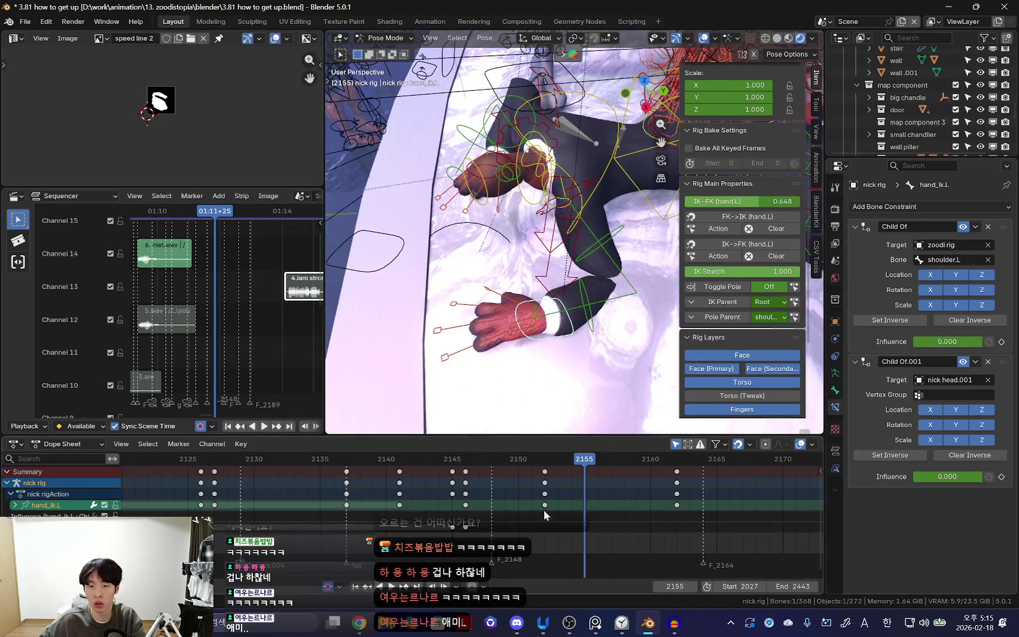
key(Down)
key(shift+alt+z)
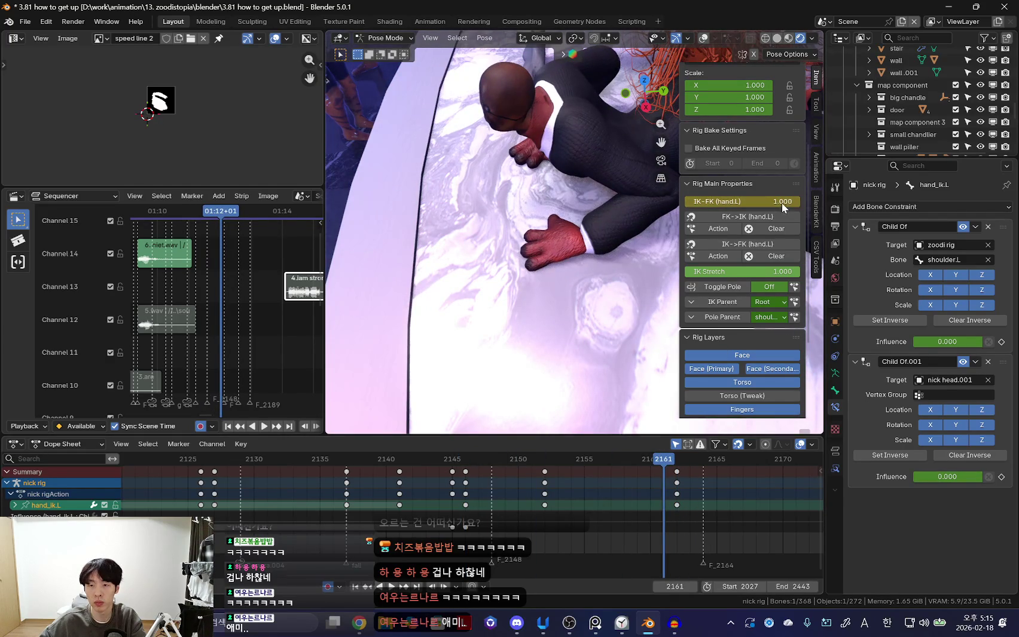
key(Down)
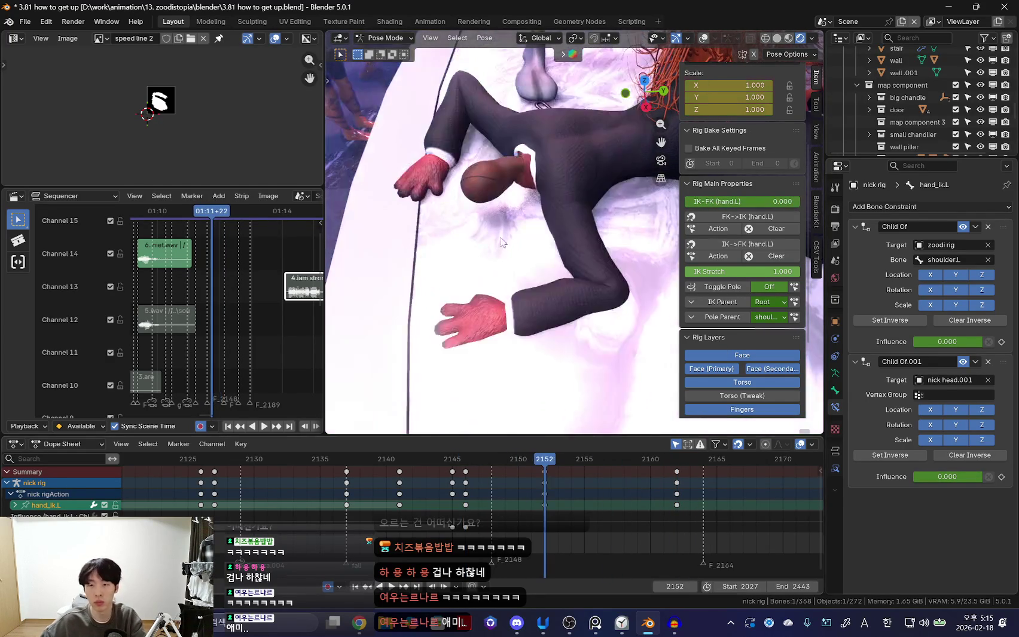
key(space)
key(space)
Select the left upper arm control, undoing an accidental left hand IK selection.
click(585, 267)
scroll(742, 239, up, 5)
mouse_move(676, 492)
mouse_down()
mouse_move(446, 510)
mouse_move(483, 511)
mouse_up()
scroll(484, 511, down, 1)
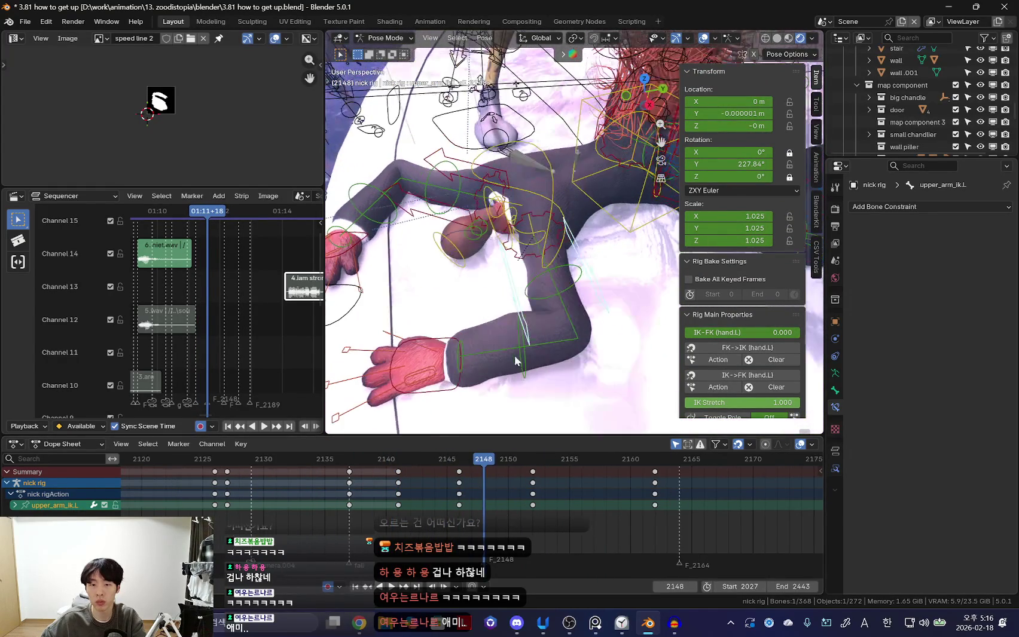
click(456, 393)
scroll(688, 342, down, 4)
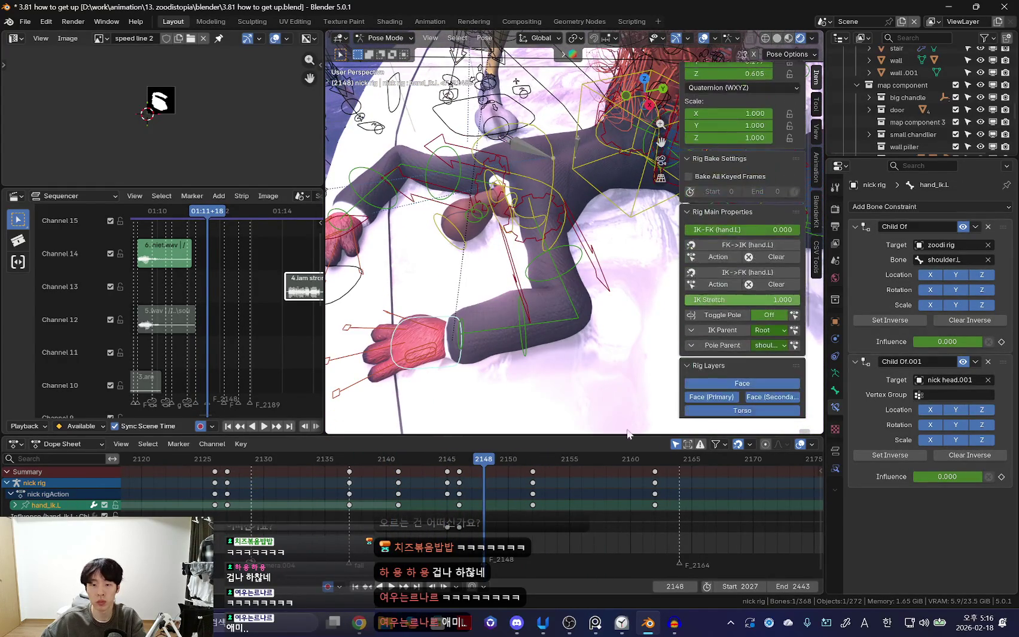
key(ctrl+z)
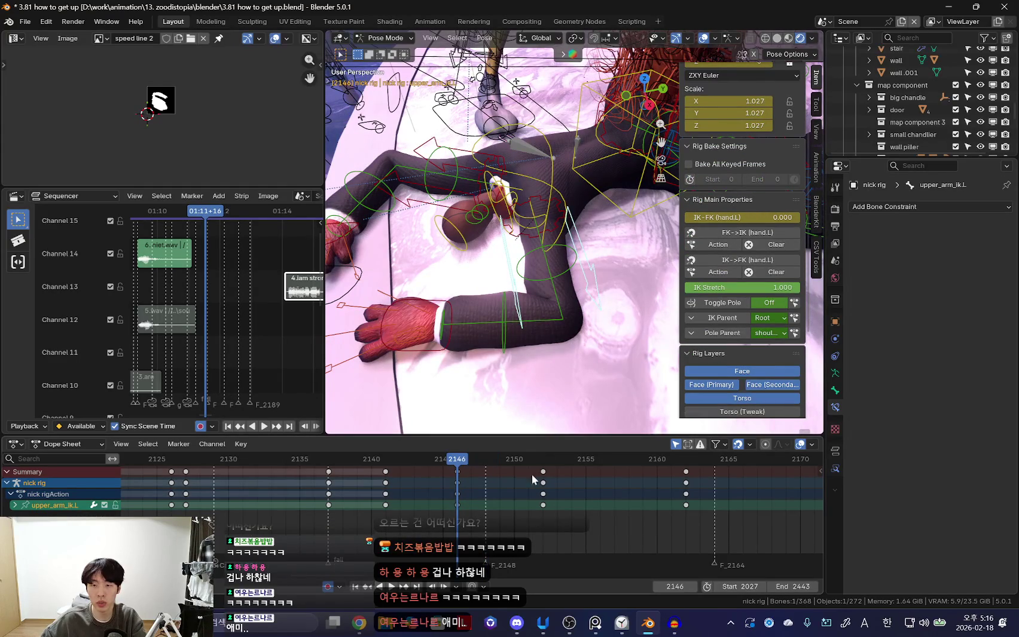
scroll(766, 272, up, 4)
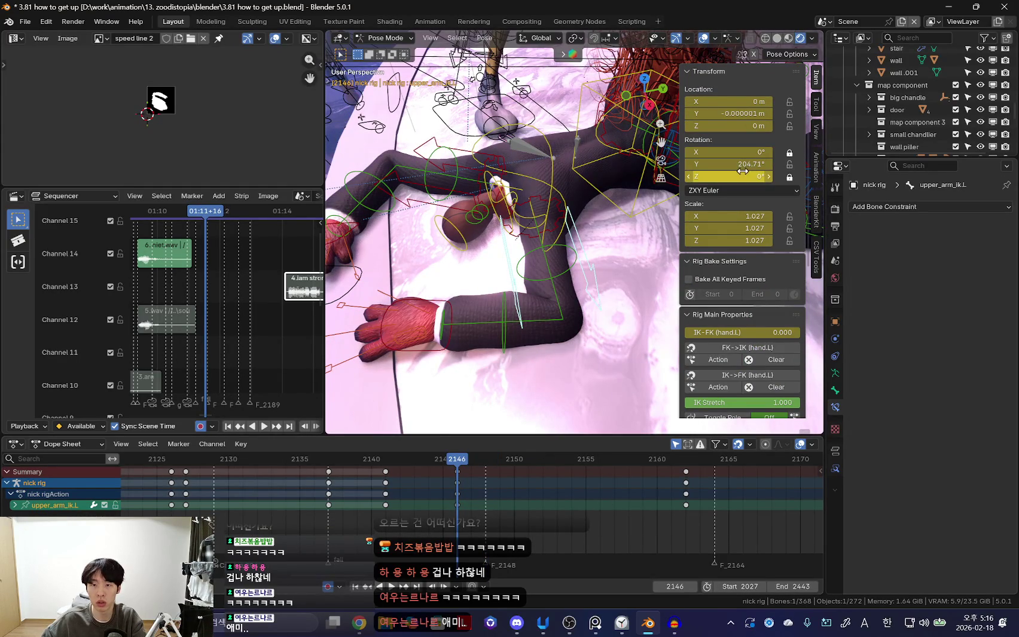
Zero upper_arm_ik.L's Rotation Y and trackball-rotate it to a new angle, stopping at 2157.
key(KP_0)
key(shift+alt+z)
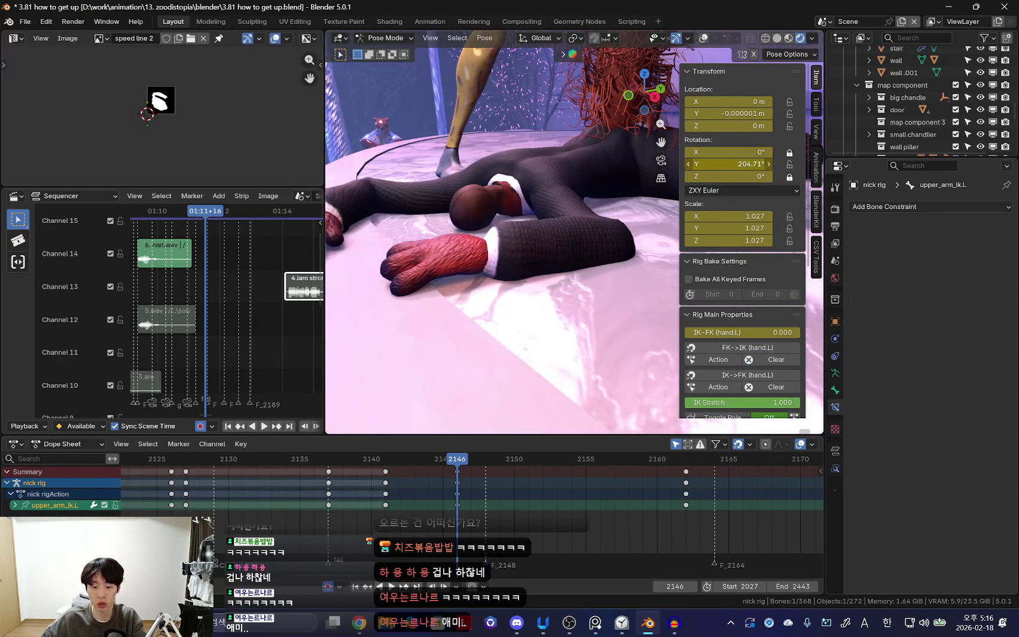
key(Return)
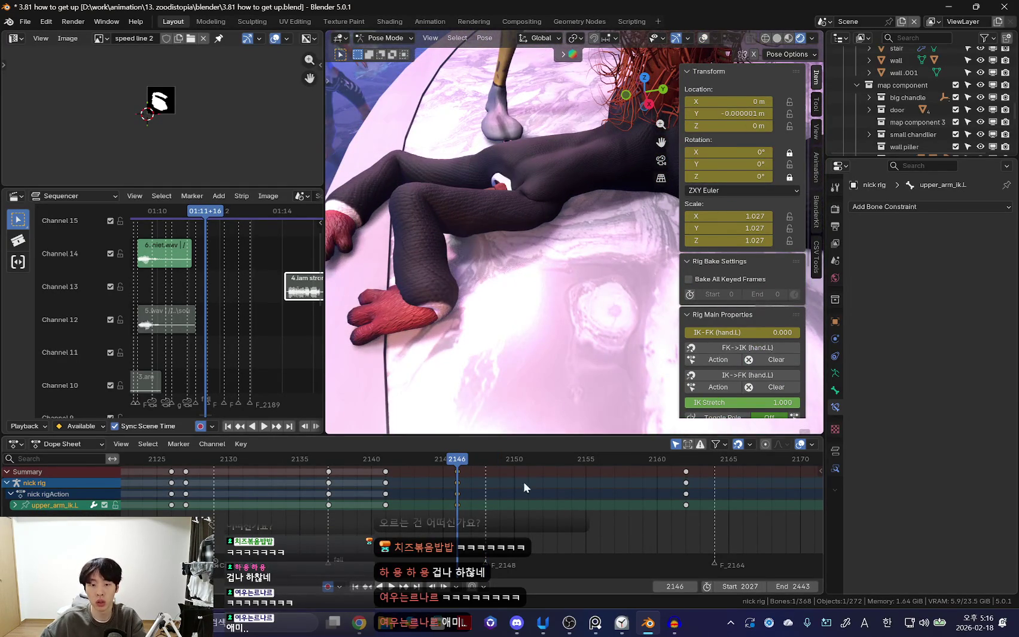
middle_drag(535, 359, 544, 279)
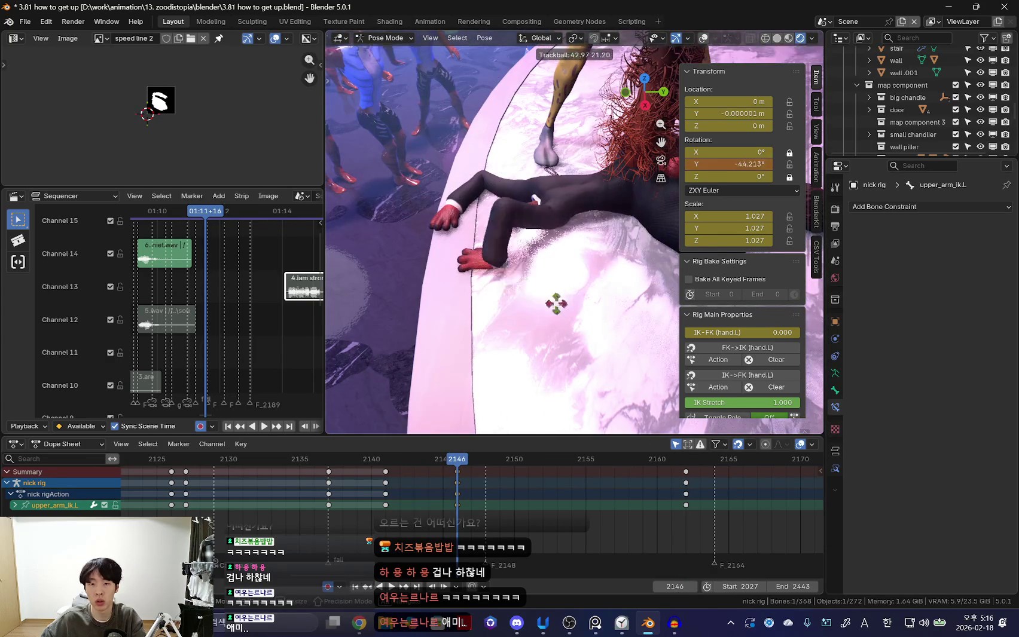
click(584, 367)
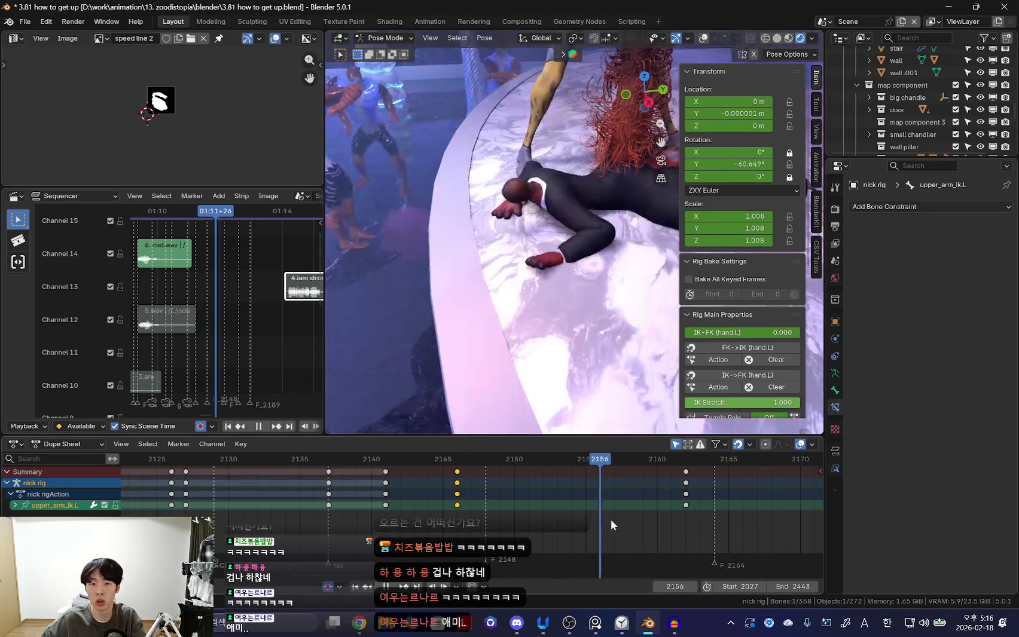
key(space)
click(553, 276)
click(564, 280)
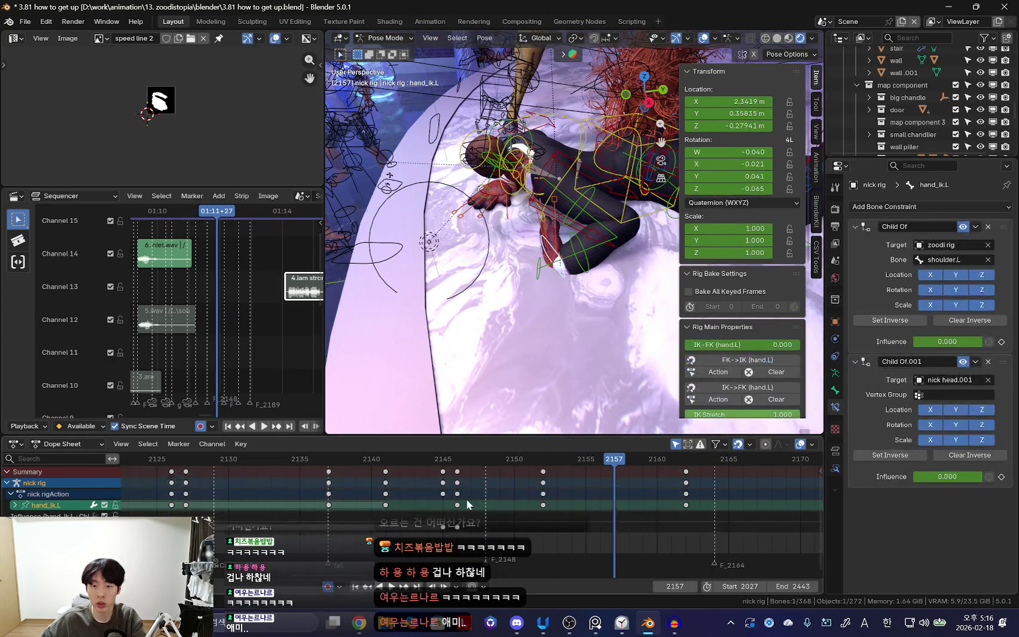
Review the push-up from frame 2152 and delete the left hand key at frame 2162.
key(Left)
key(Left)
key(Left)
key(space)
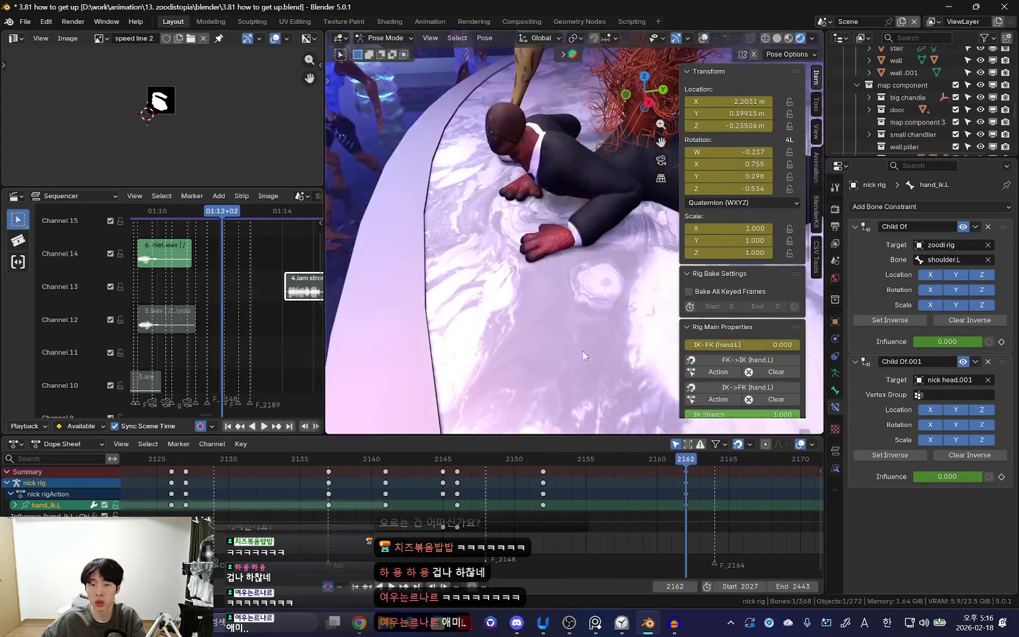
key(shift+ctrl+space)
click(686, 501)
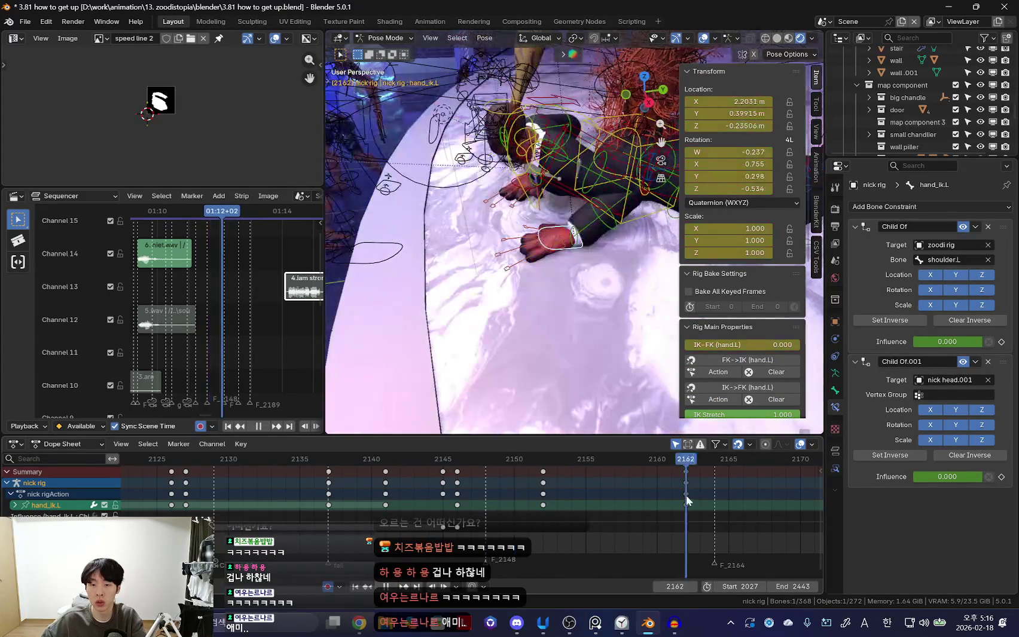
click(686, 489)
Rotate hand_ik.L around global Z at frame 2152 so the hand sits flat.
mouse_move(537, 317)
middle_down()
mouse_move(606, 260)
mouse_move(549, 300)
mouse_move(593, 291)
middle_up()
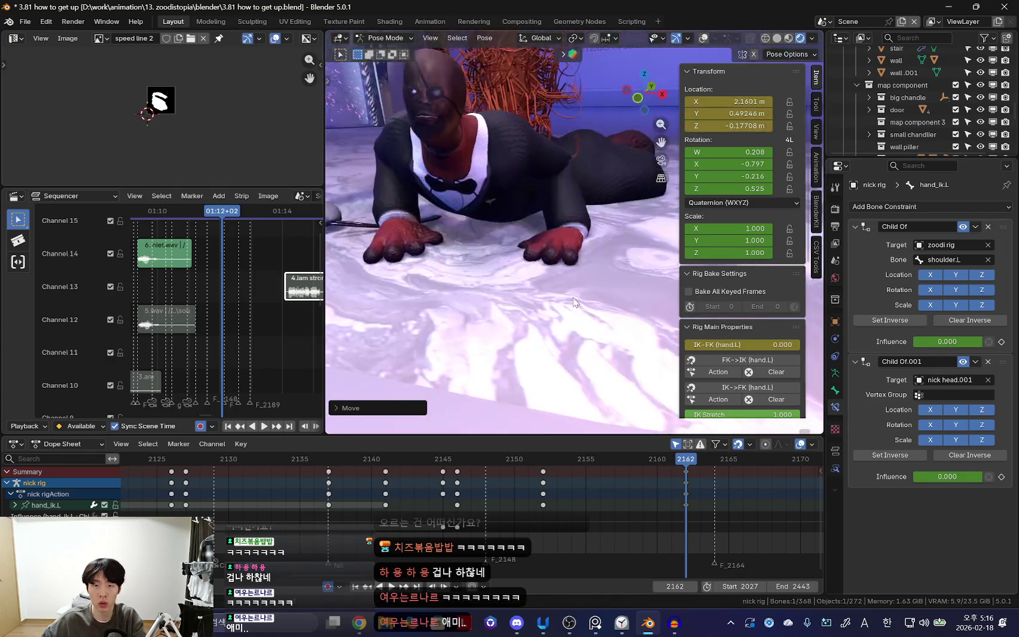
middle_drag(593, 321, 583, 346)
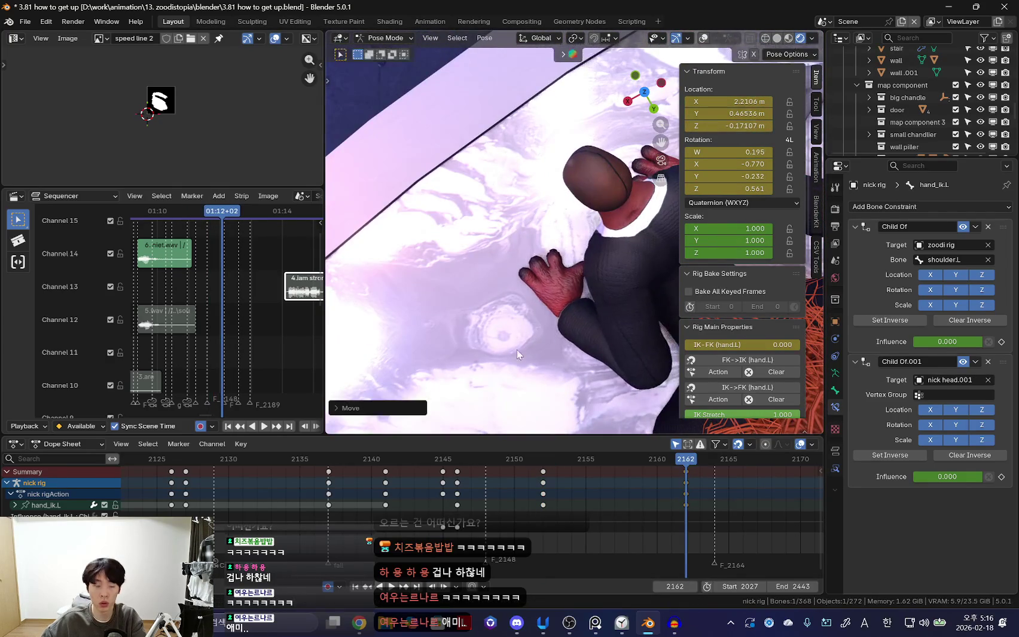
key(r)
key(z)
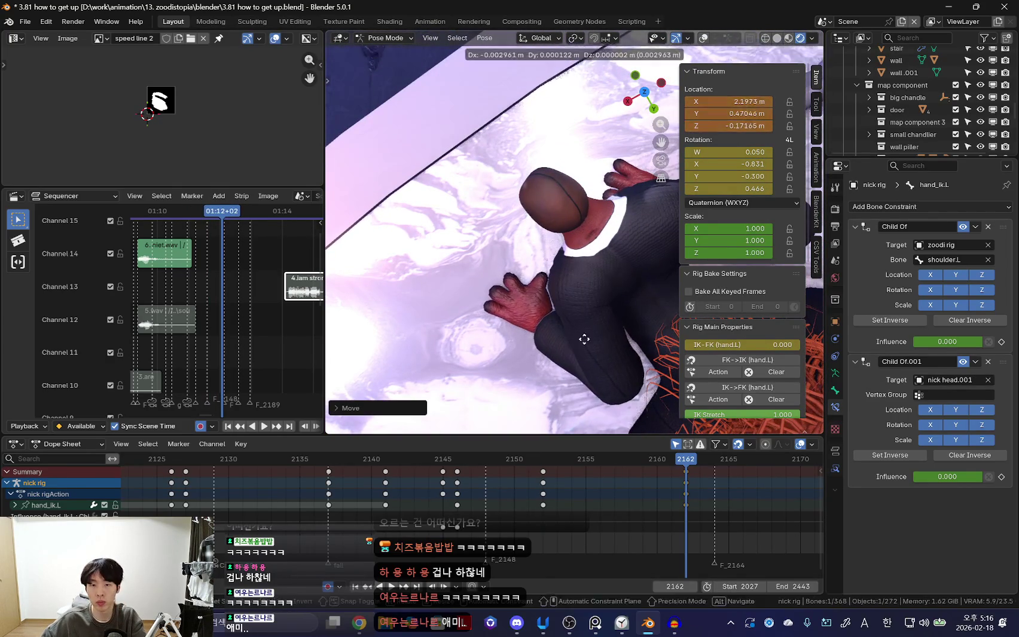
click(618, 345)
key(Down)
middle_drag(624, 253, 569, 308)
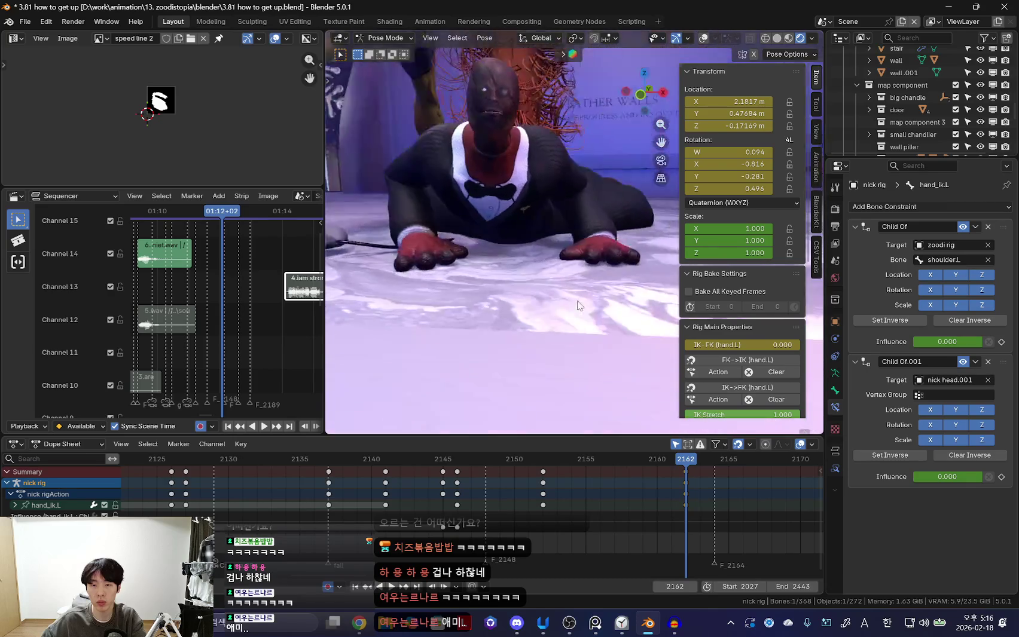
click(639, 290)
middle_drag(638, 290, 564, 517)
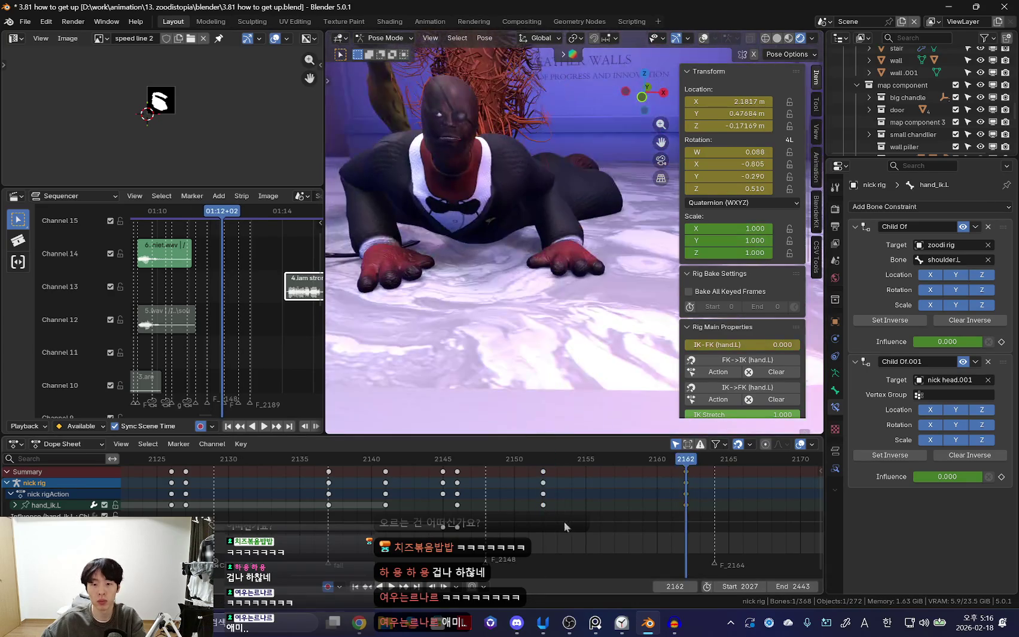
Play back the push-up, then attempt a further Z rotation of the left hand and cancel it.
key(space)
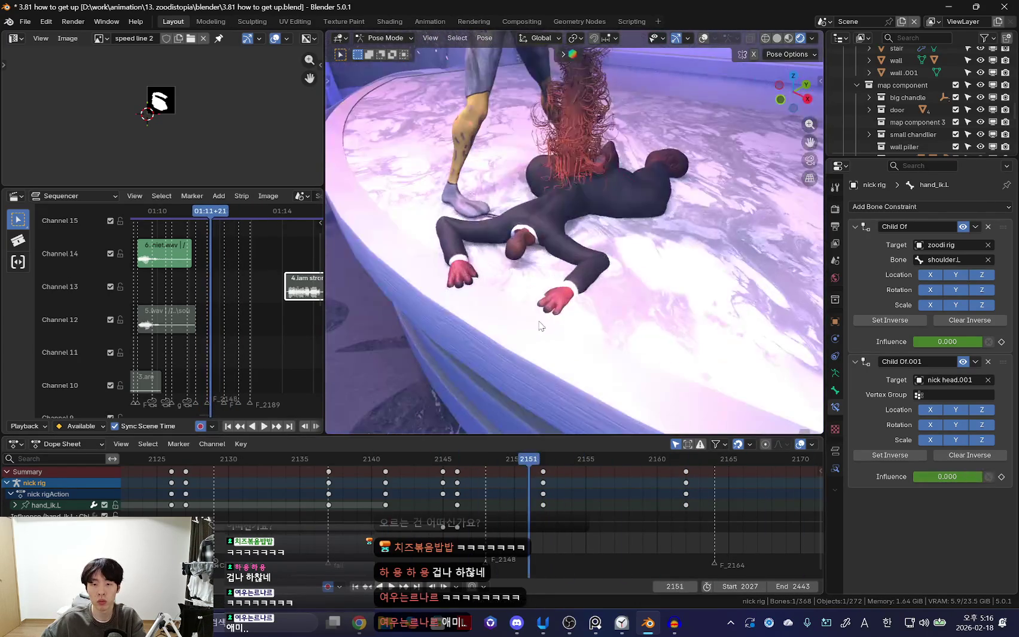
key(shift+alt+z)
middle_drag(575, 306, 546, 347)
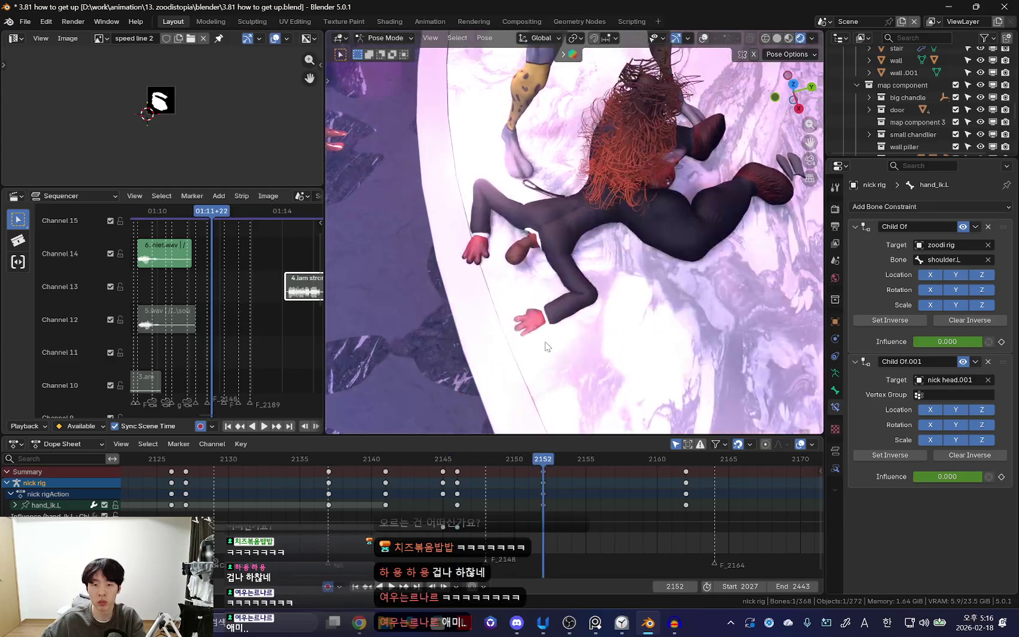
key(r)
key(z)
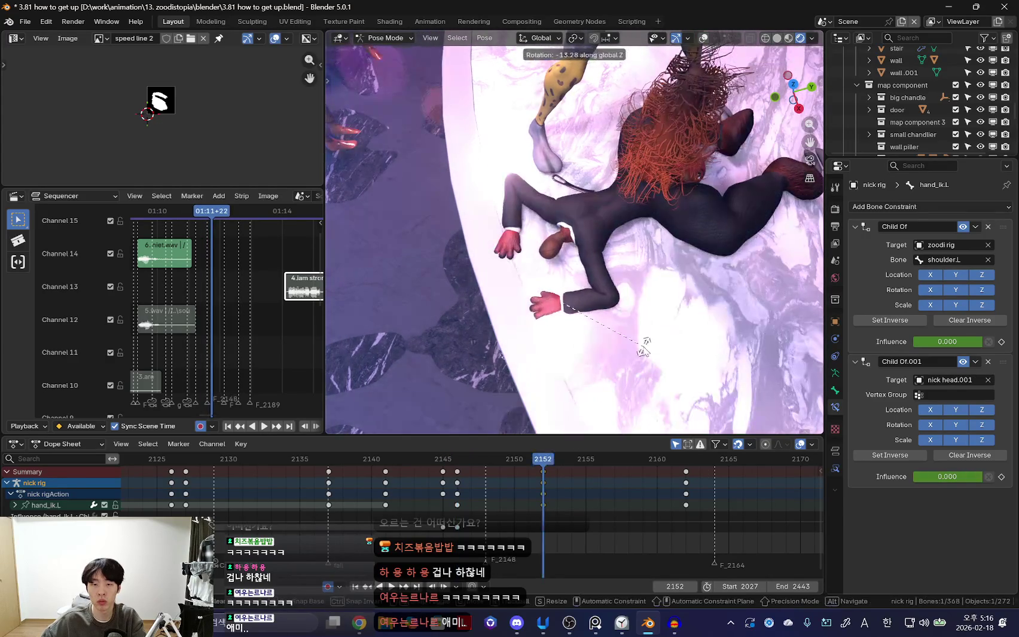
key(KP_0)
key(r)
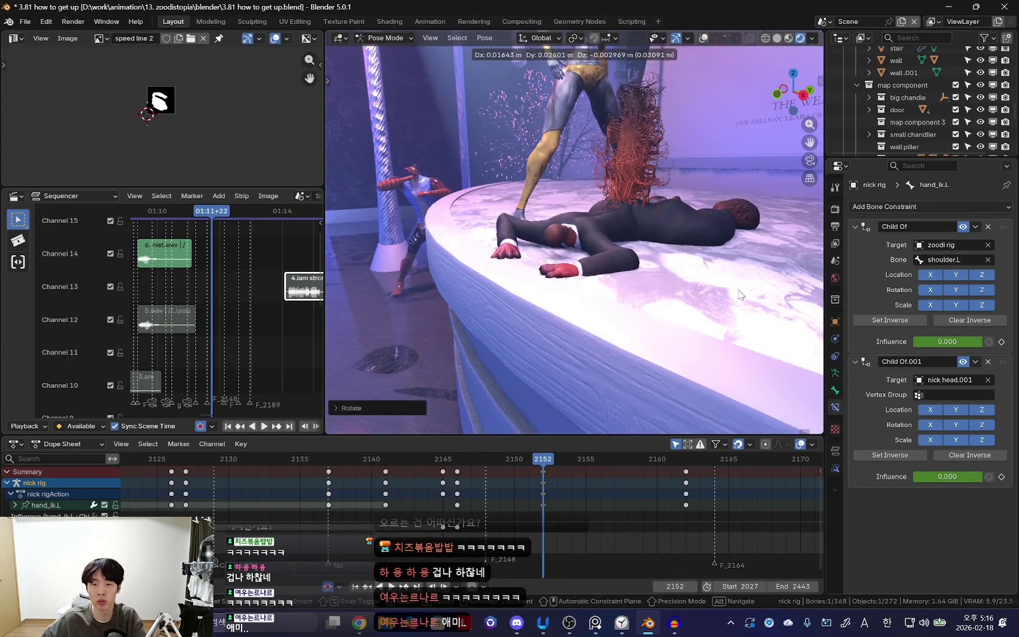
right_click(733, 288)
Step back to frame 2146 and select the right hand controller hand_ik.R.
key(shift+alt+z)
middle_drag(733, 288, 657, 251)
click(638, 296)
key(shift+alt+z)
key(Down)
Try grabbing the right hand into place, cancel the move, and select the right upper arm control.
key(g)
click(638, 317)
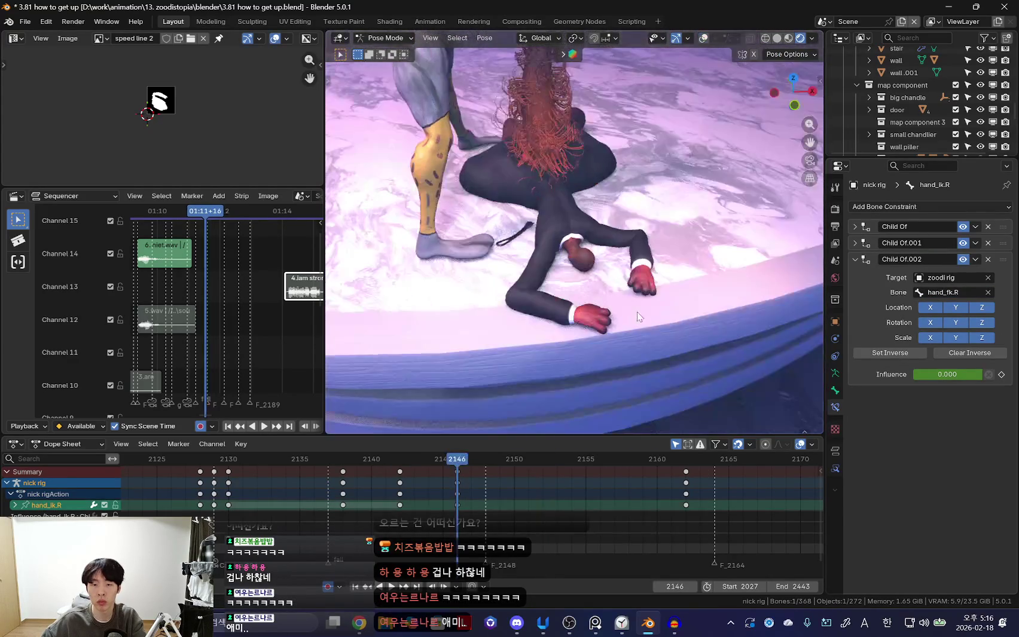
key(Right)
key(Right)
key(Right)
mouse_move(638, 317)
middle_down()
mouse_move(580, 309)
mouse_move(619, 313)
mouse_move(591, 311)
middle_up()
right_click(662, 268)
middle_drag(663, 268, 644, 304)
key(shift+alt+z)
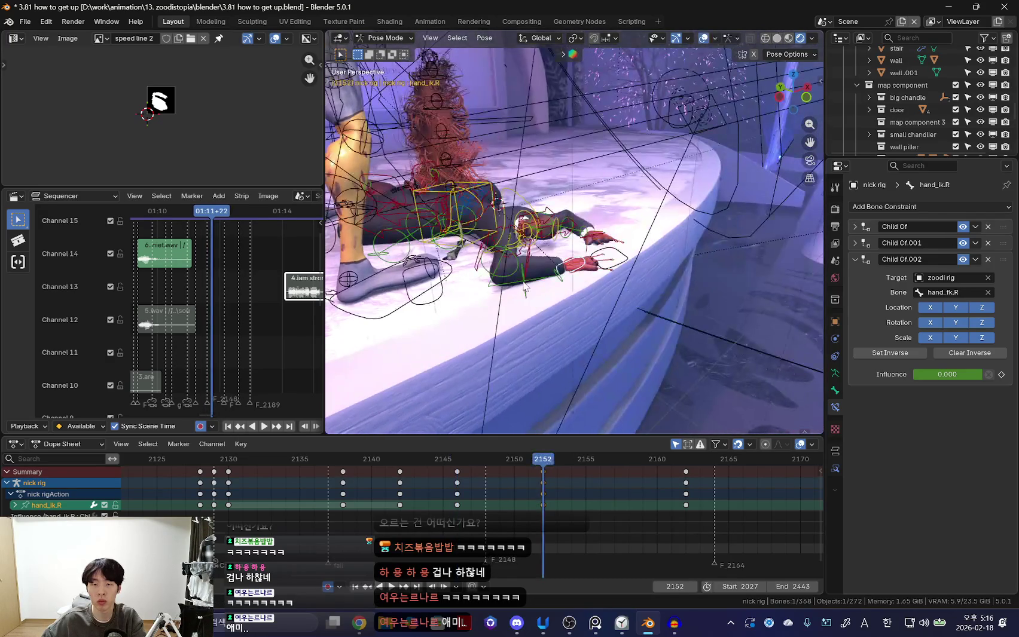
click(525, 266)
key(shift+alt+z)
mouse_move(525, 266)
middle_down()
mouse_move(664, 287)
mouse_move(682, 318)
middle_up()
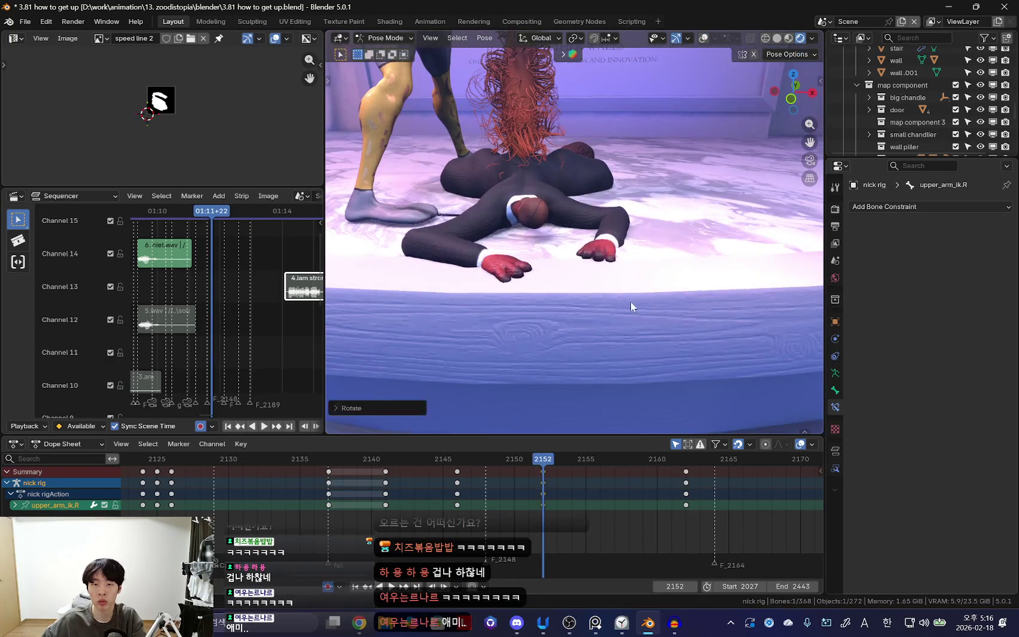
Play to frame 2155 and grab hand_ik.L into its planted position.
key(space)
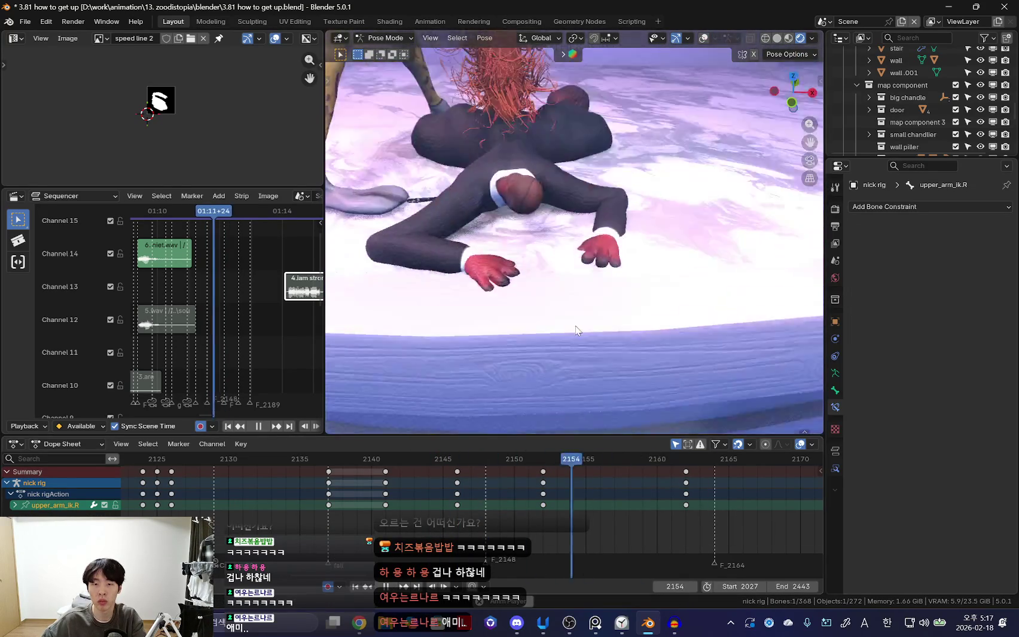
middle_drag(574, 323, 611, 279)
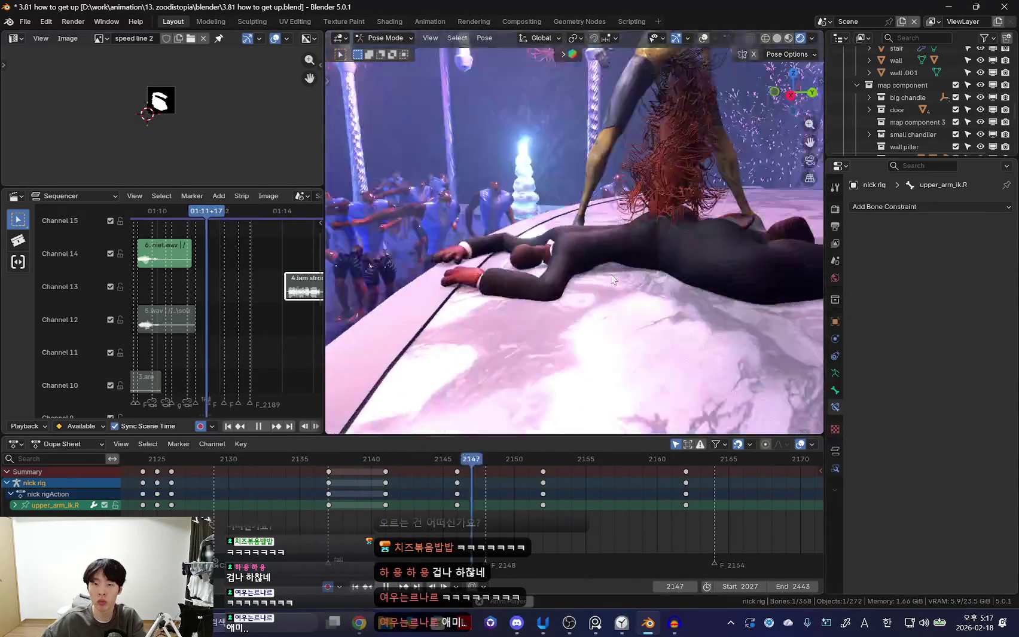
key(space)
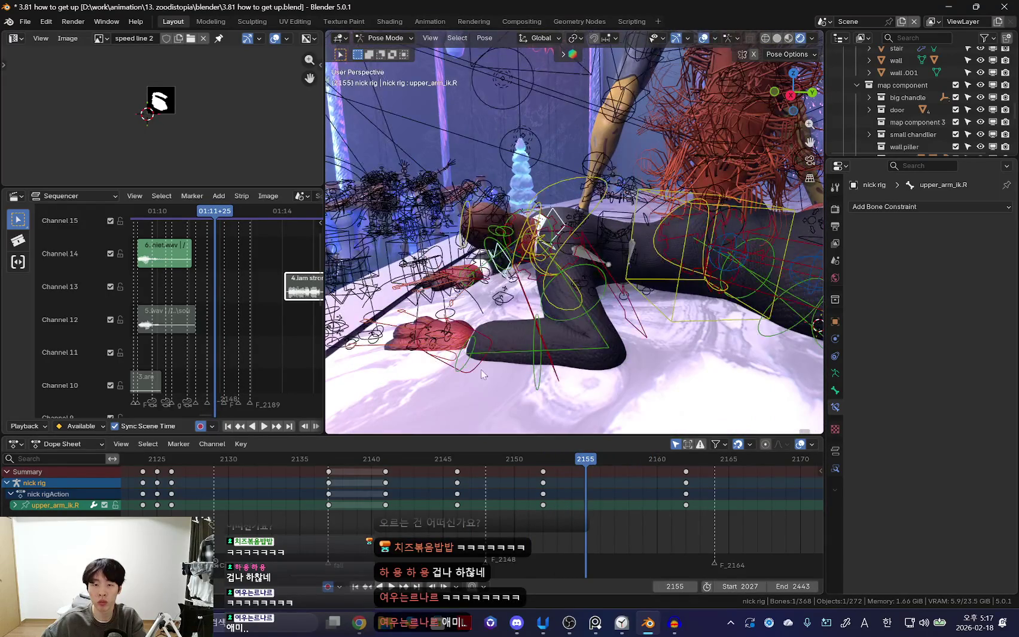
click(466, 372)
key(KP_0)
key(shift+alt+z)
key(g)
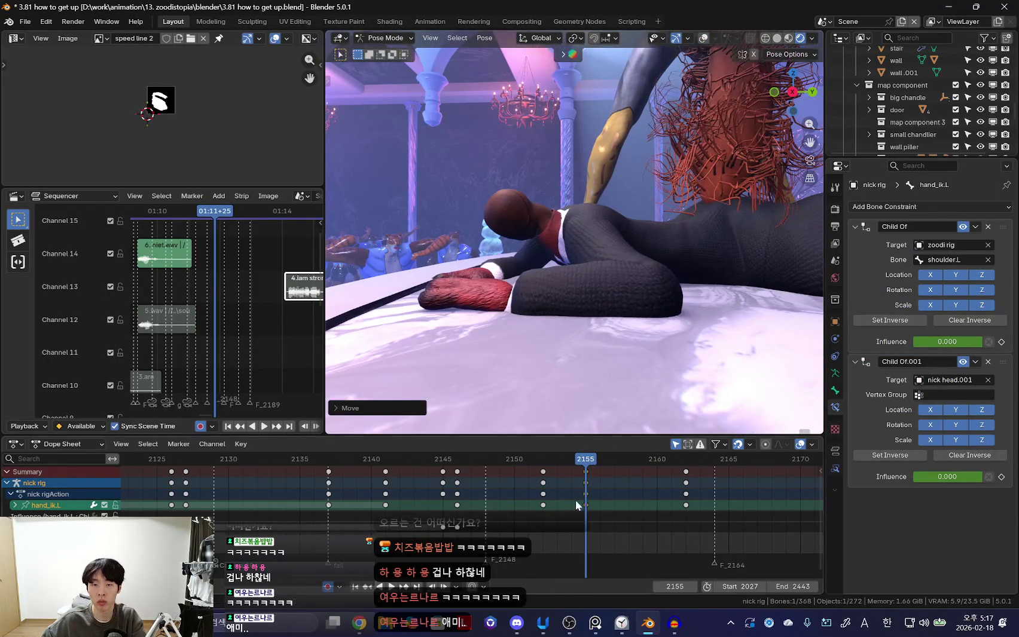
Review the hand placement by playing the push-up from frame 2152 to 2159.
key(space)
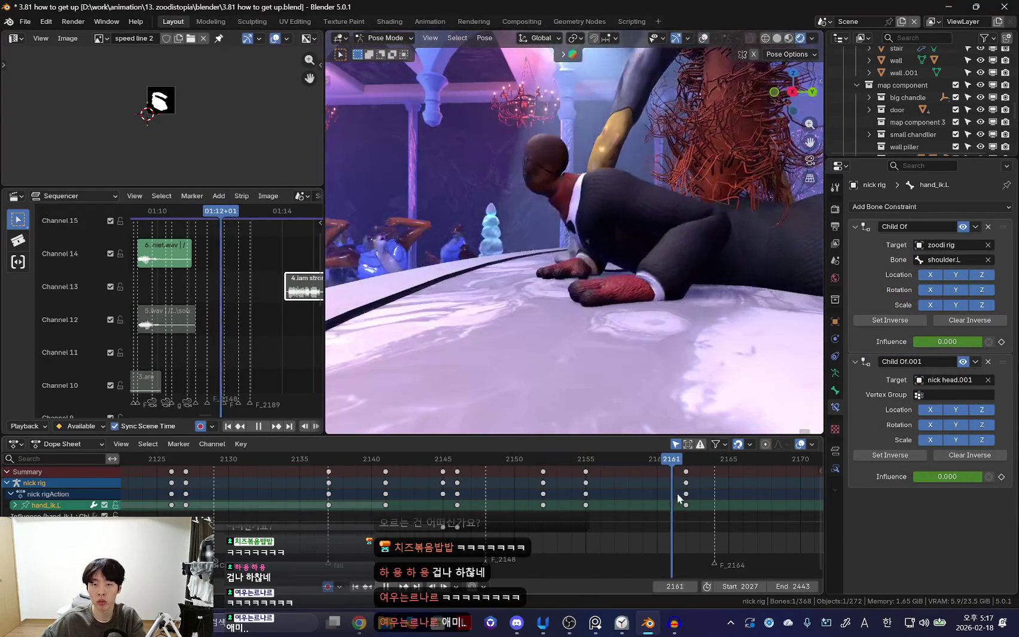
key(space)
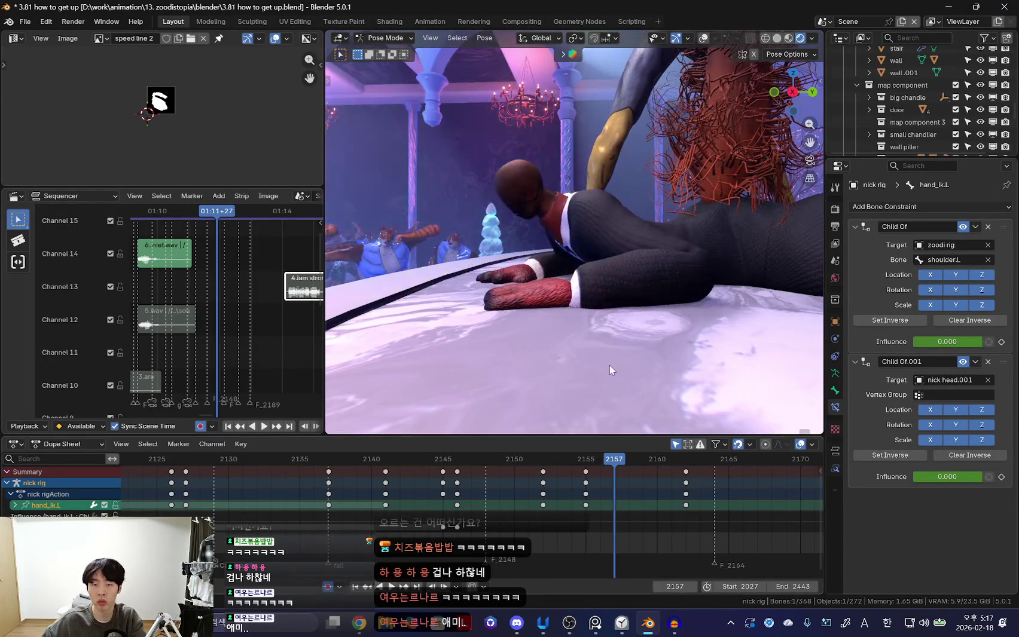
drag(585, 493, 542, 502)
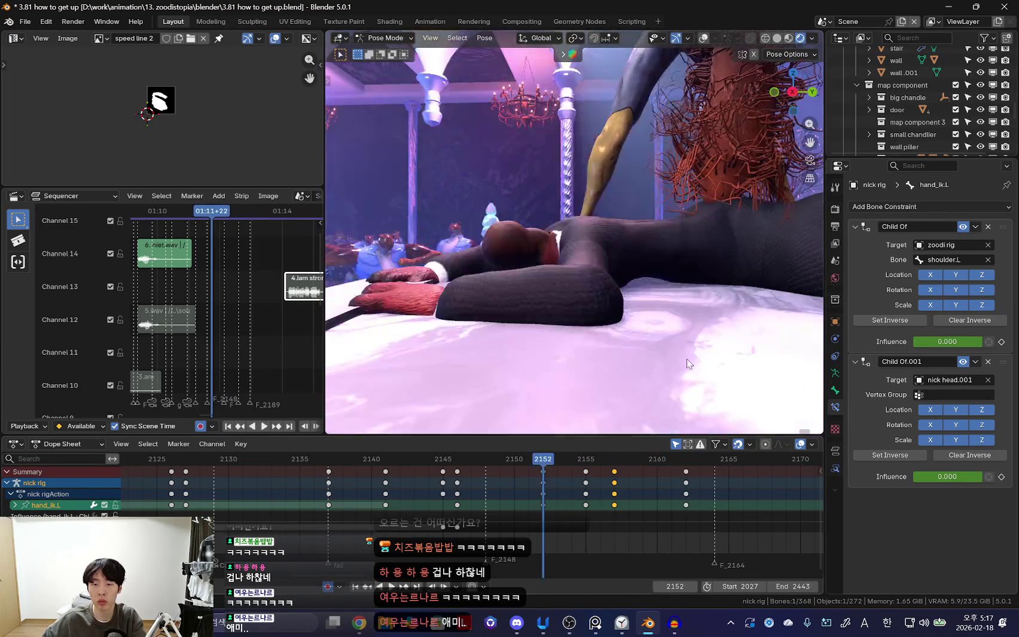
key(space)
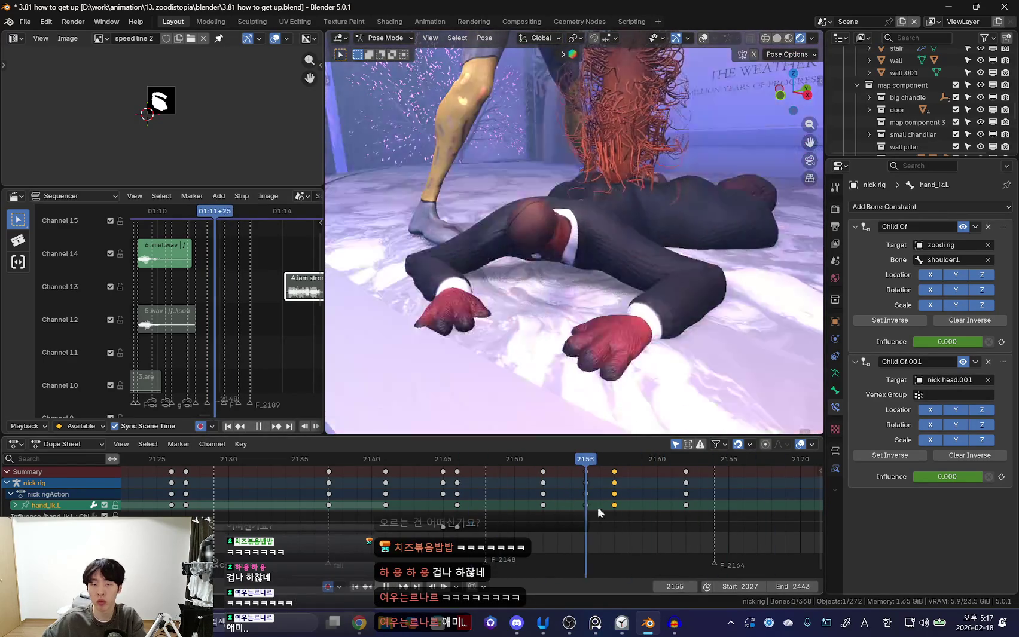
key(space)
click(542, 230)
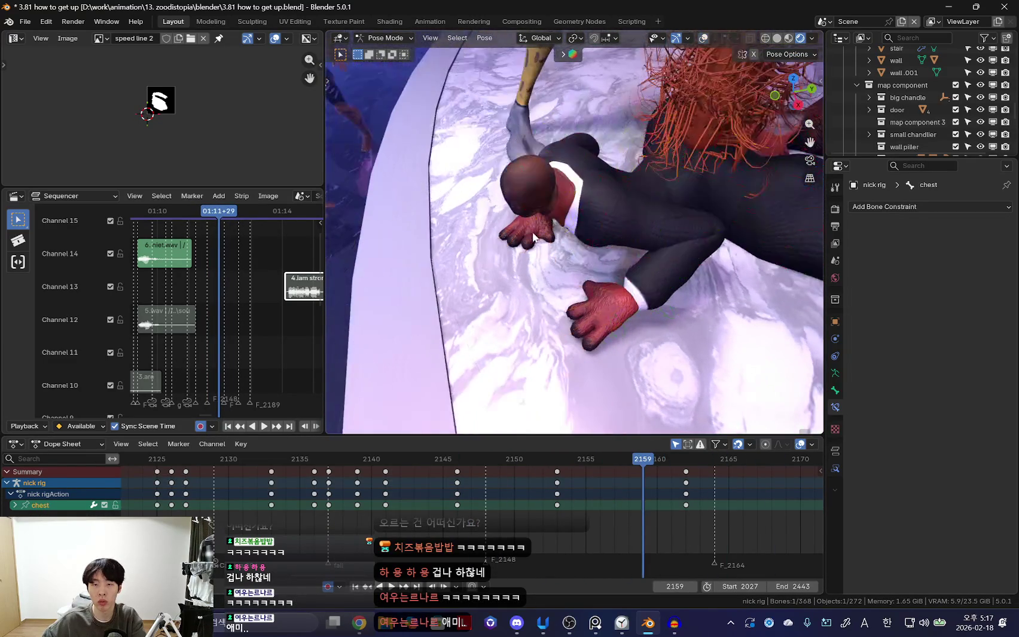
Select hand_ik.R and shift the right hand slightly left at frame 2152.
click(533, 242)
click(446, 514)
key(space)
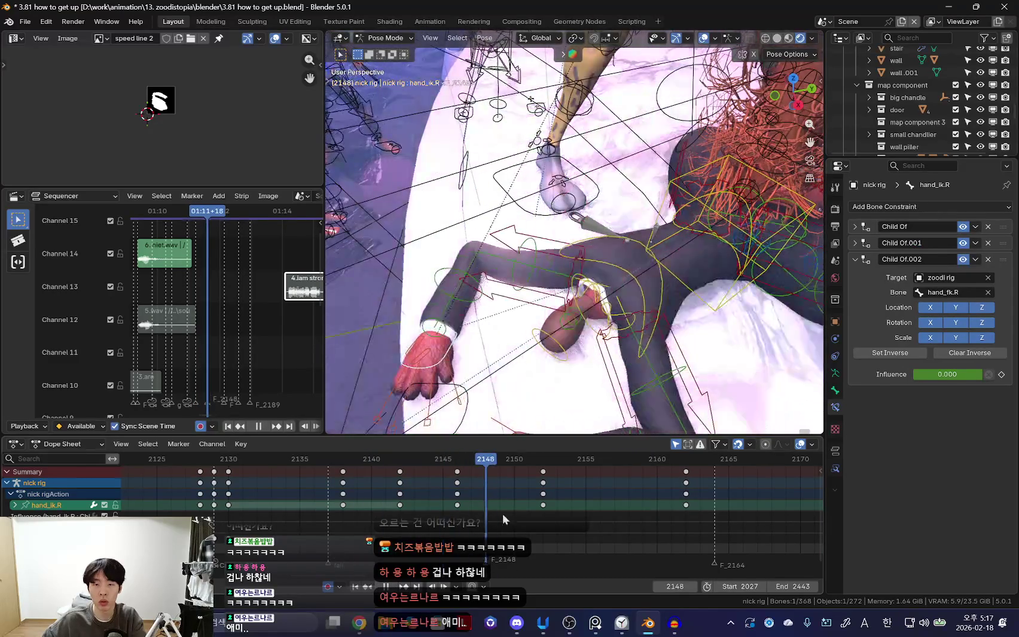
key(shift+alt+z)
key(space)
scroll(628, 523, down, 2)
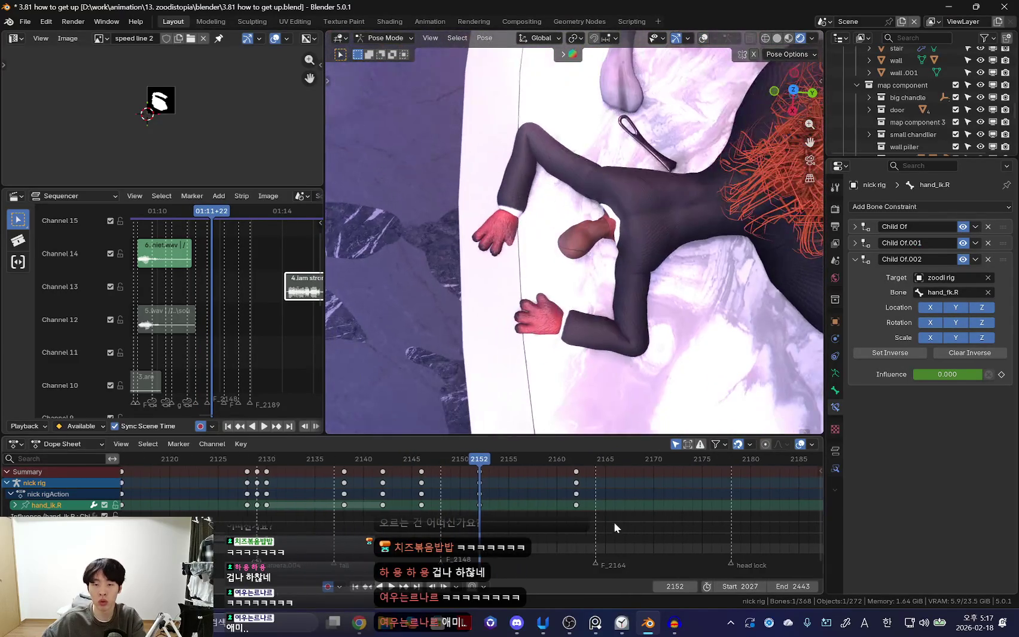
click(454, 319)
Slide the right hand keys from 2162 to 2165, key frame 2158, and review through the camera.
click(615, 499)
key(space)
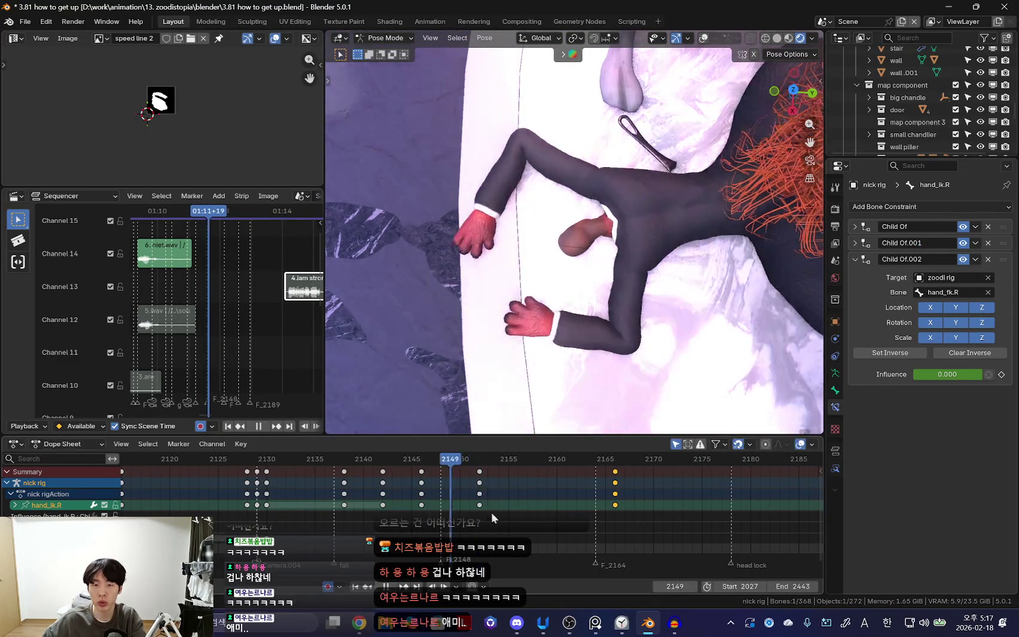
mouse_move(616, 495)
mouse_down()
mouse_move(606, 505)
mouse_move(479, 490)
mouse_move(529, 502)
mouse_move(450, 508)
mouse_up()
key(shift+d)
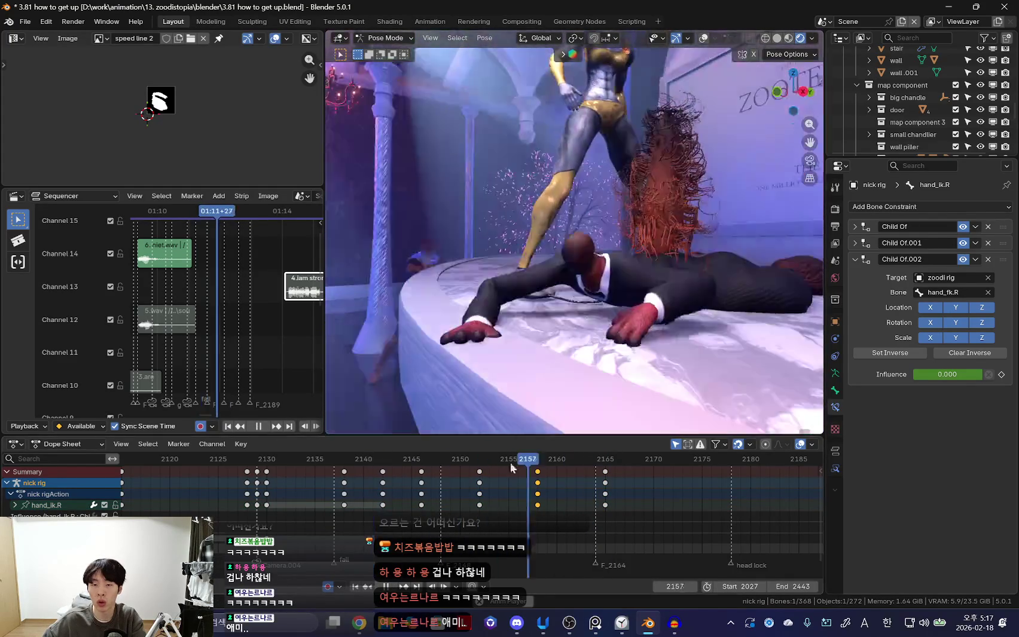
key(Escape)
key(KP_0)
key(space)
scroll(410, 519, up, 3)
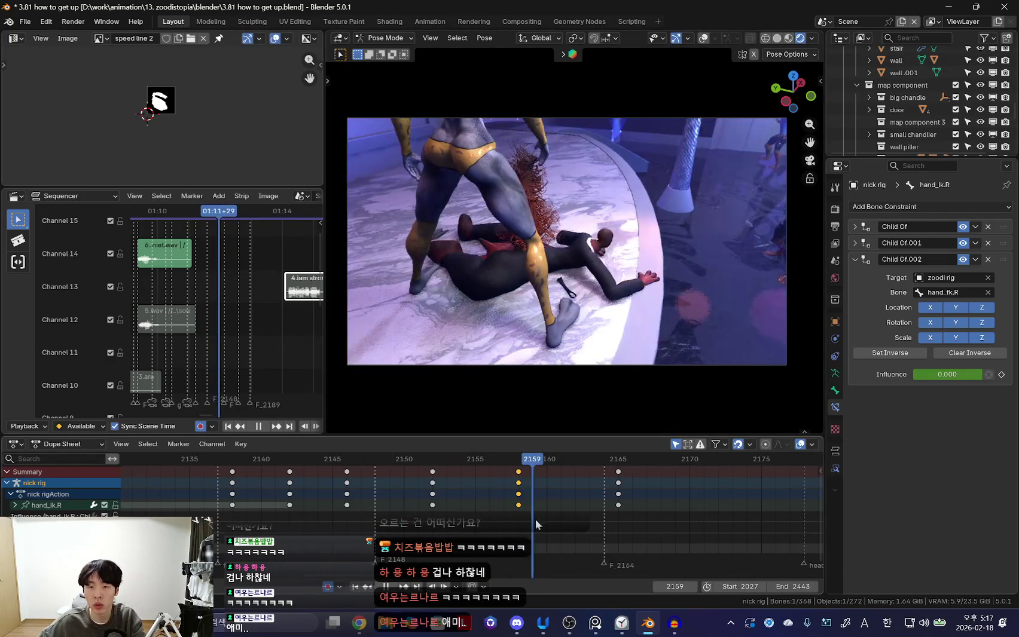
Move the new right hand keys to frame 2157 and rotate hand_ik.R at frame 2159.
drag(518, 503, 504, 503)
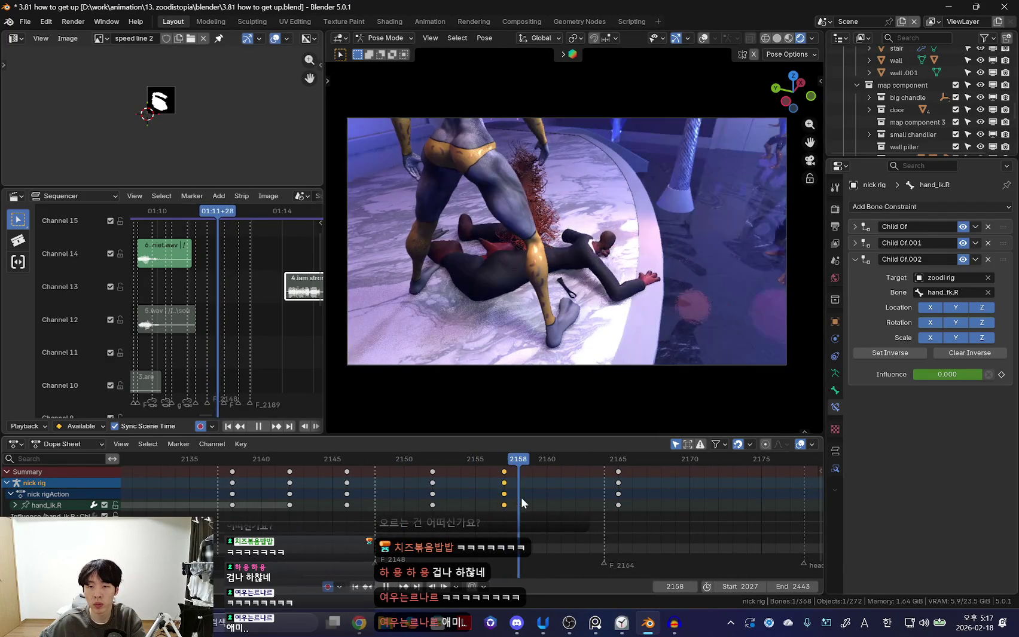
scroll(676, 324, up, 2)
mouse_move(676, 323)
middle_down()
mouse_move(635, 339)
mouse_move(705, 229)
middle_up()
key(r)
click(633, 247)
key(space)
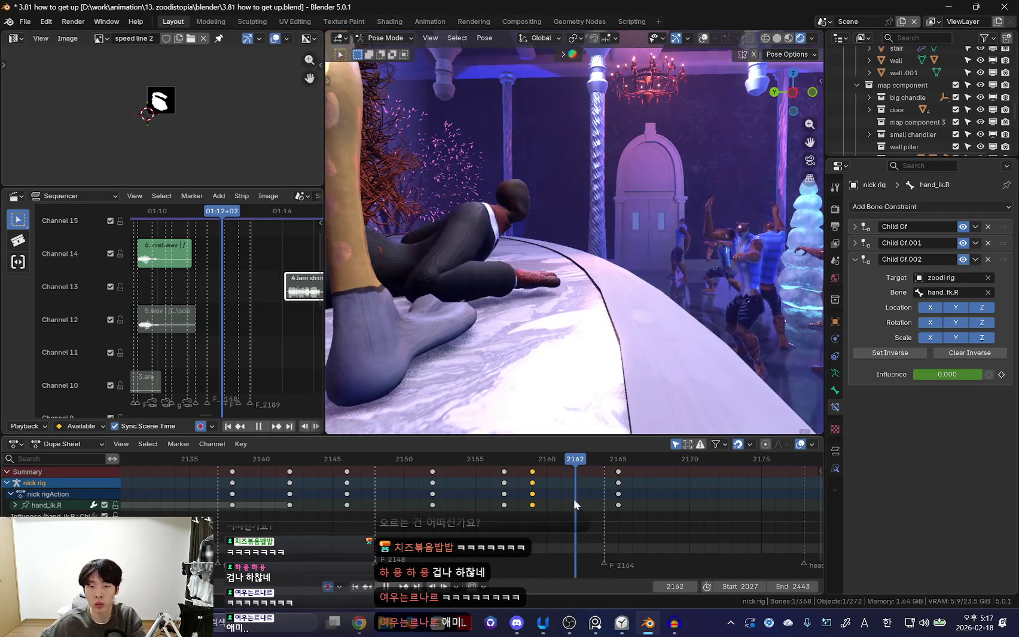
Shift the later right hand keys two frames earlier and review the motion.
click(583, 495)
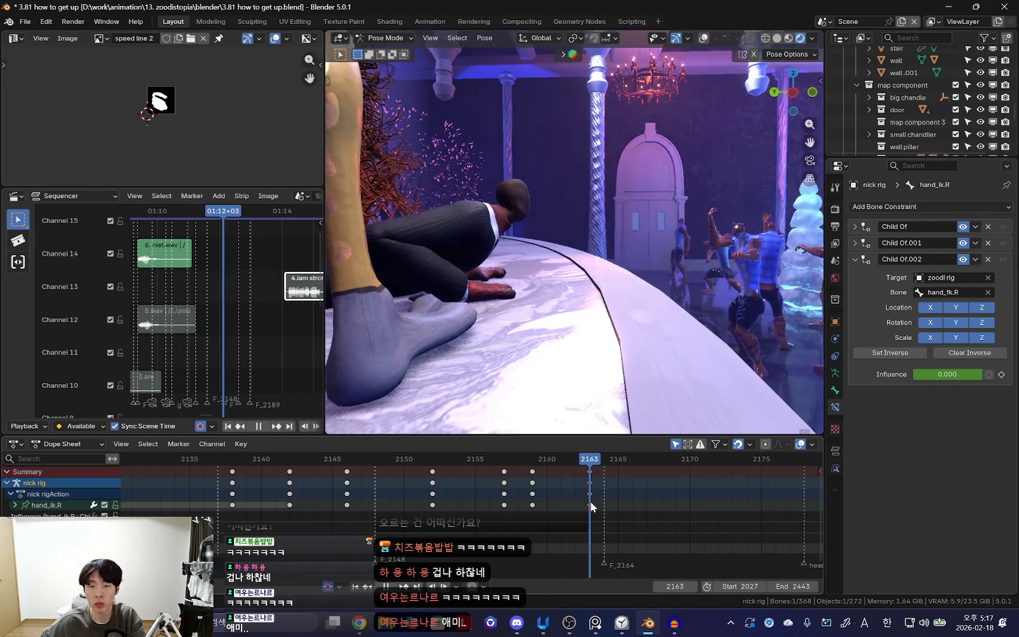
key(Escape)
mouse_move(481, 381)
middle_down()
mouse_move(393, 460)
mouse_move(552, 282)
mouse_move(635, 377)
mouse_move(637, 316)
middle_up()
key(ctrl+z)
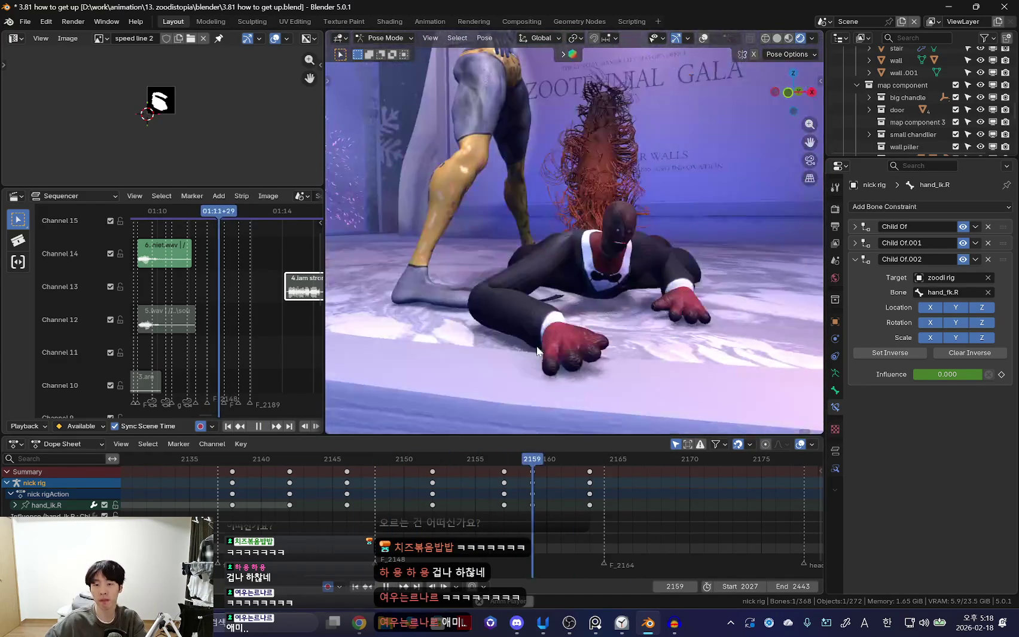
key(space)
middle_drag(577, 376, 635, 290)
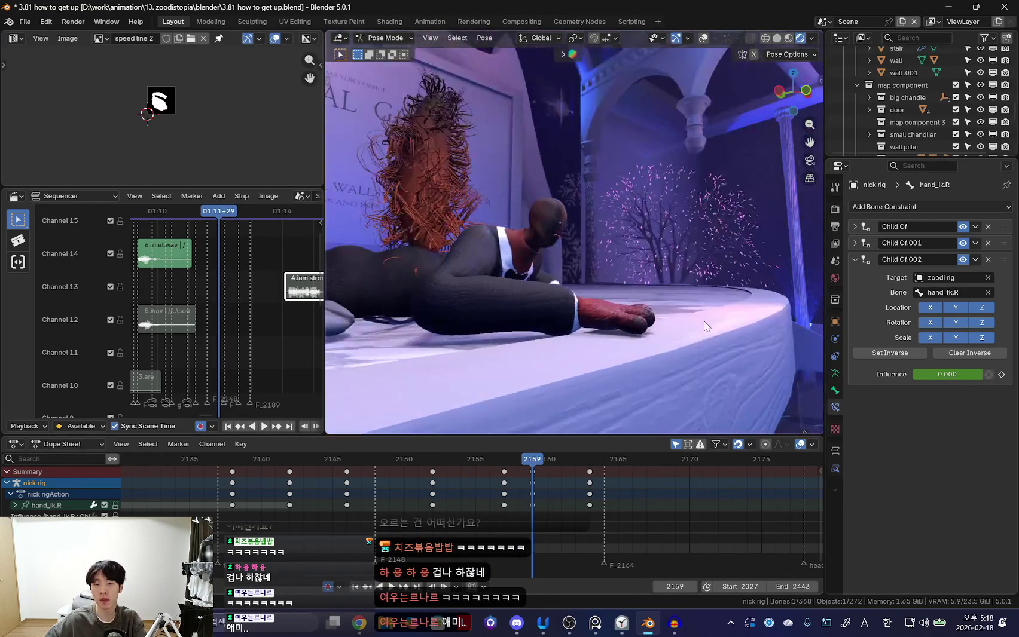
Adjust the right hand rotation again and play the push-up through the scene camera.
key(r)
key(r)
key(Escape)
key(KP_0)
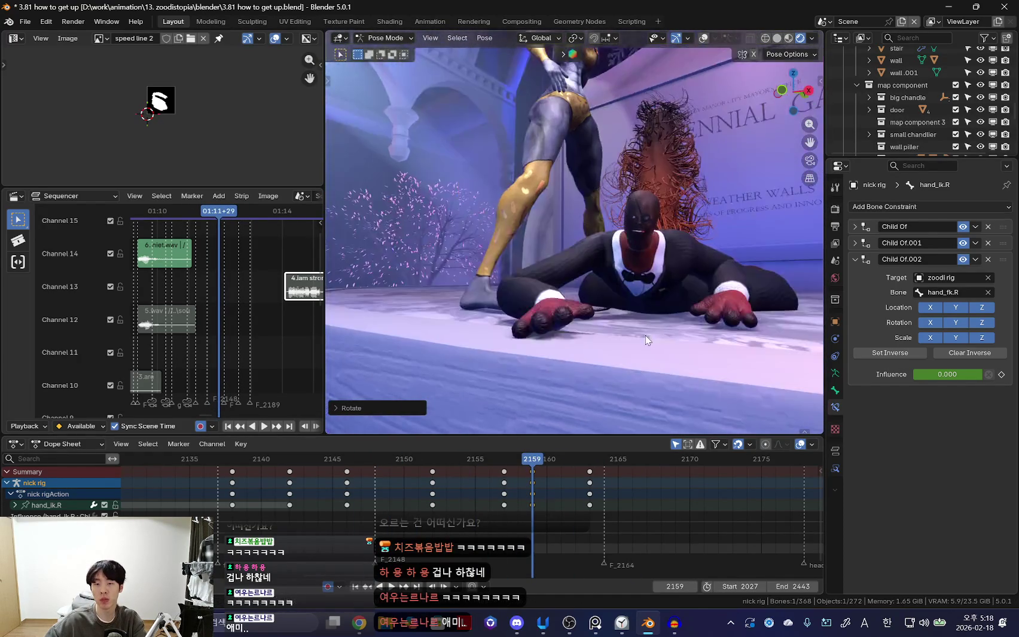
key(space)
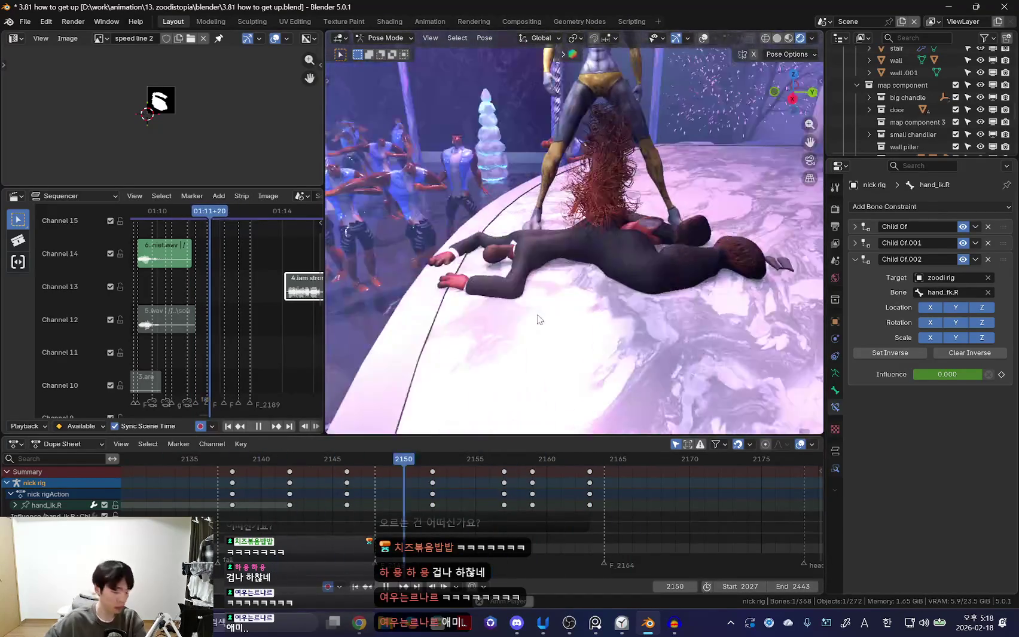
key(space)
key(space)
scroll(337, 519, down, 2)
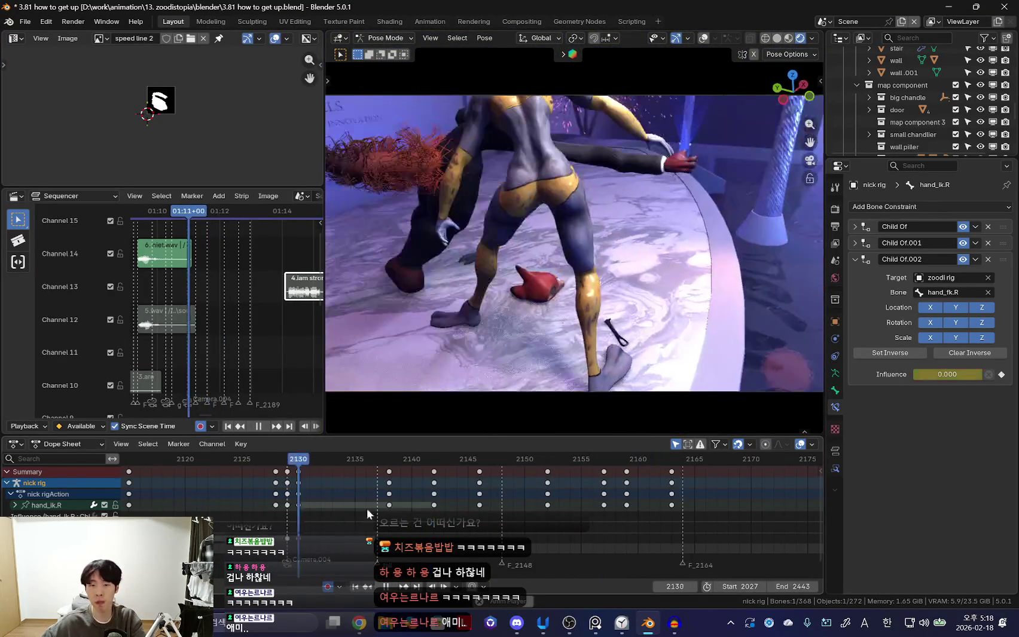
Advance to frame 2189 and drop the copied head lock marker there.
scroll(487, 469, down, 1)
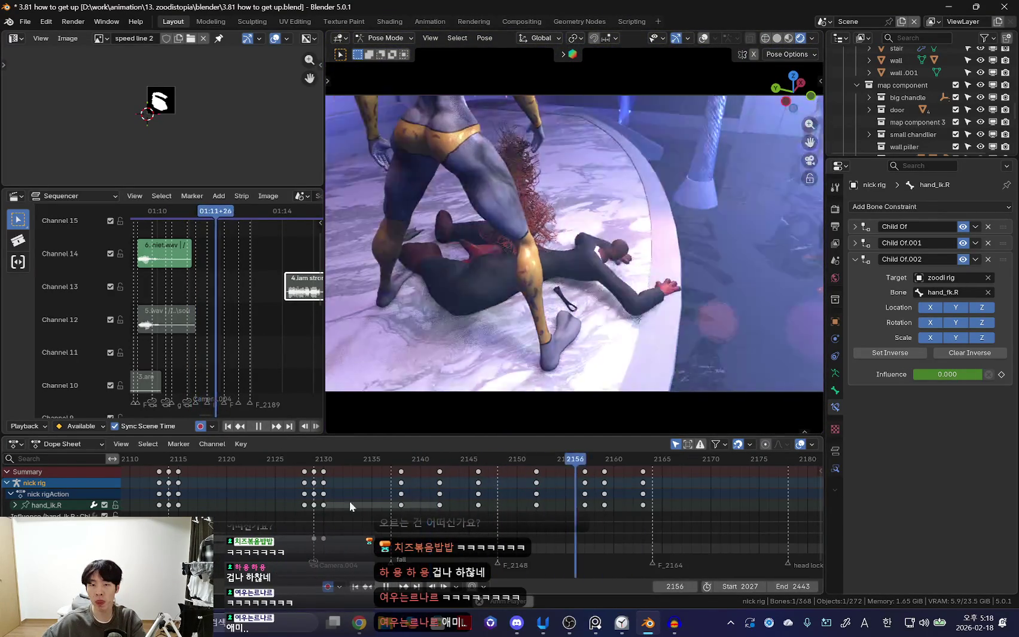
key(KP_0)
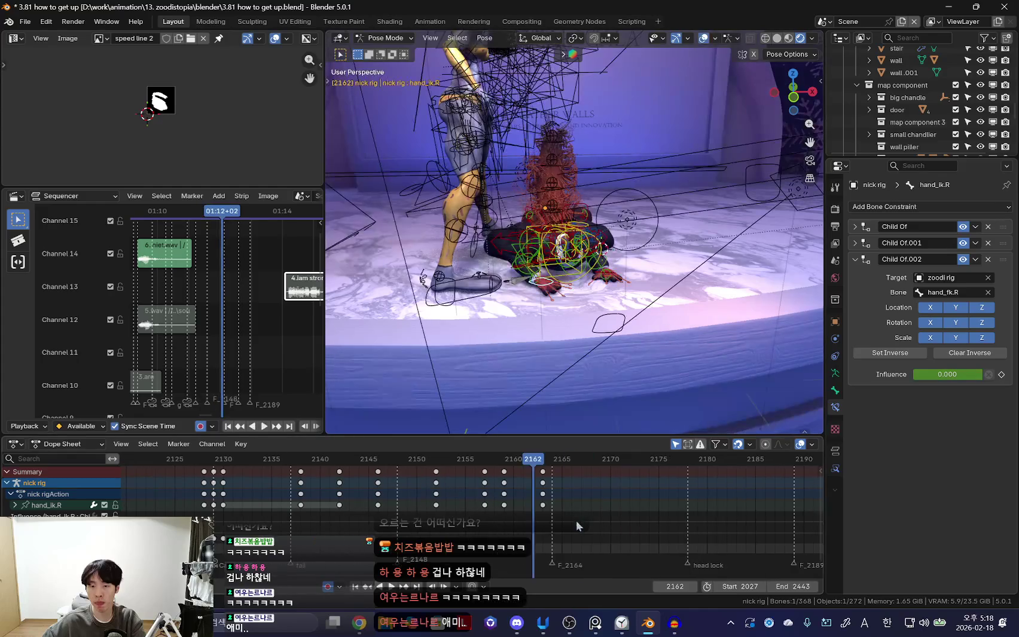
key(space)
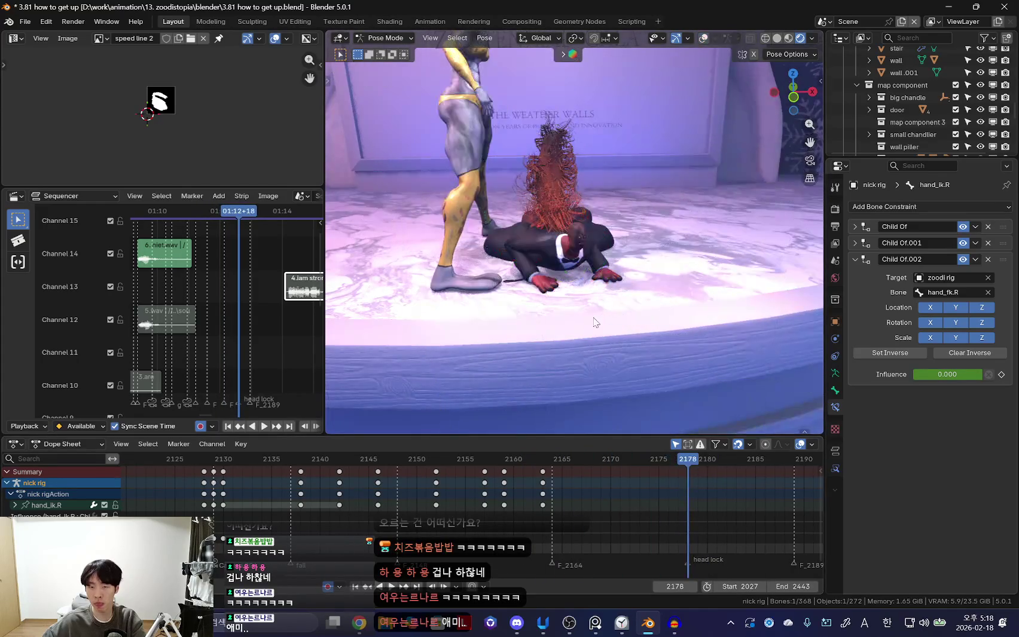
middle_drag(664, 407, 642, 374)
key(space)
key(space)
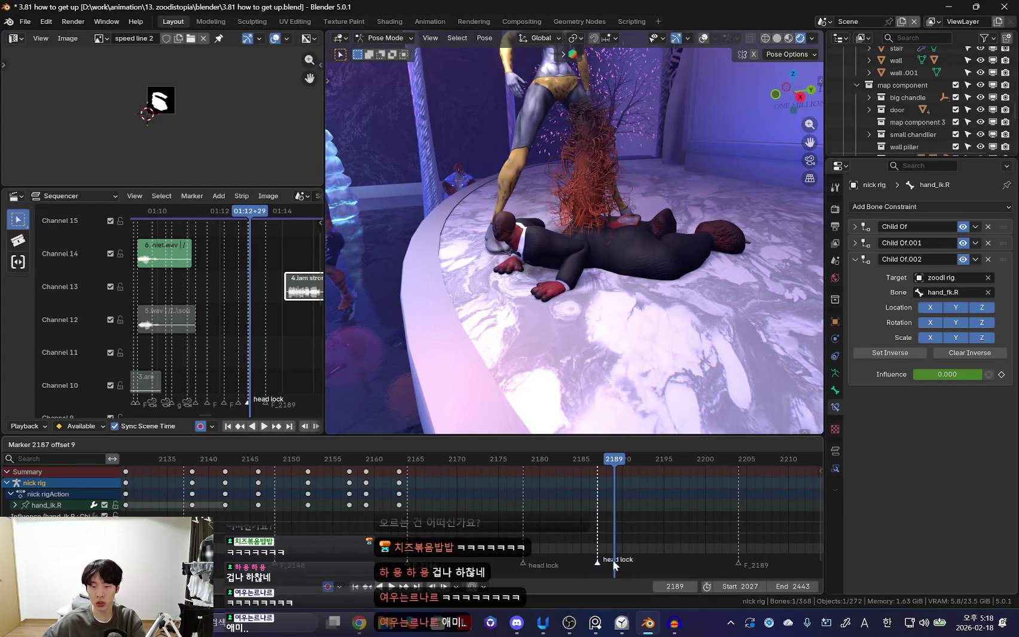
click(634, 563)
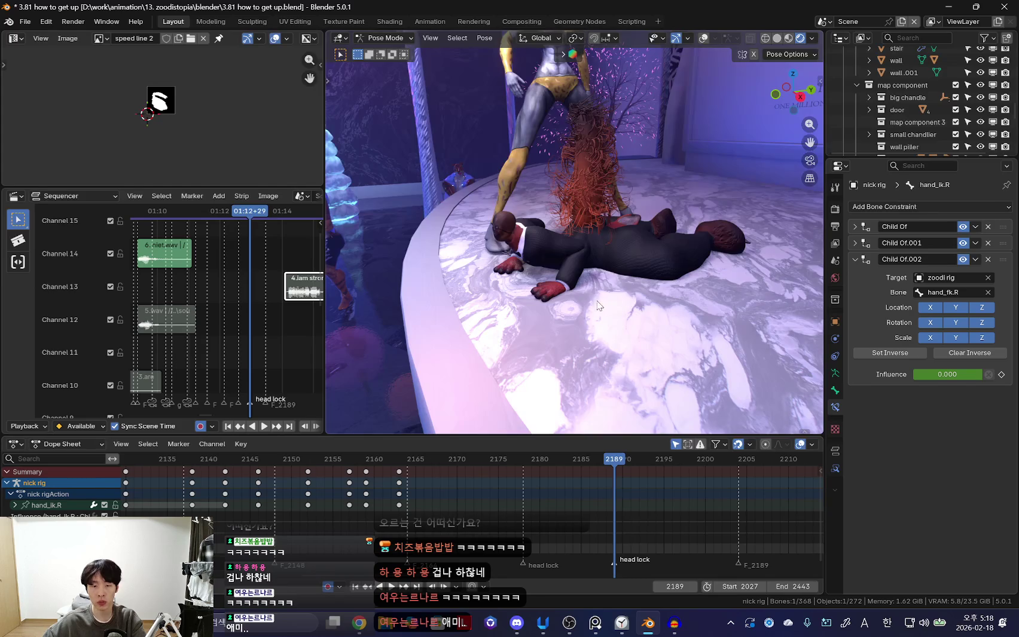
Select all rig bones, then isolate the torso control and view the fox from the side.
key(KP_0)
middle_drag(544, 306, 589, 293)
key(a)
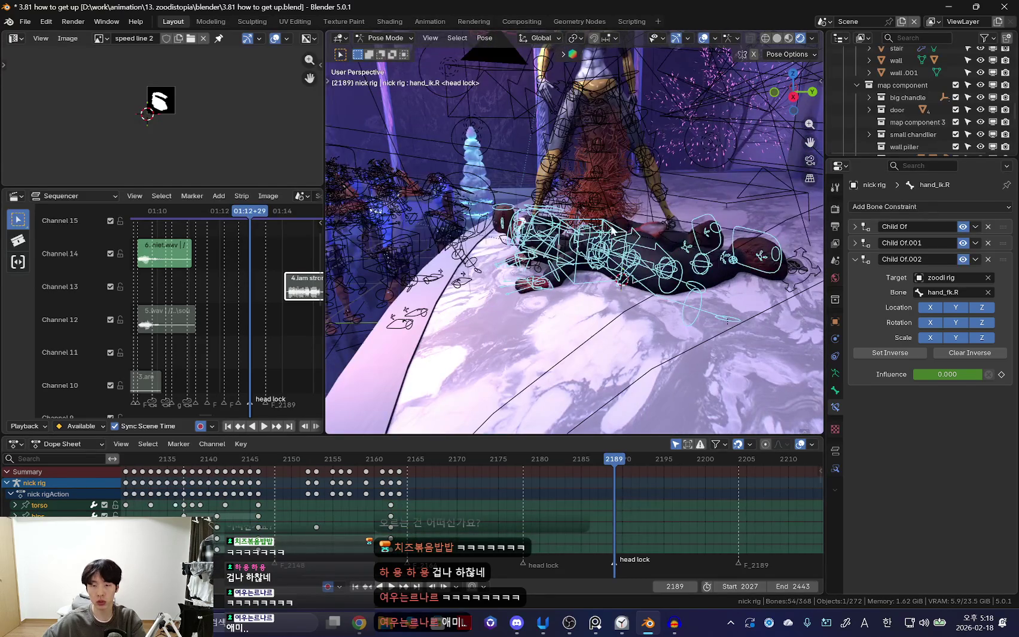
click(611, 230)
key(shift+alt+z)
mouse_move(611, 230)
middle_down()
mouse_move(476, 290)
mouse_move(587, 329)
mouse_move(699, 266)
middle_up()
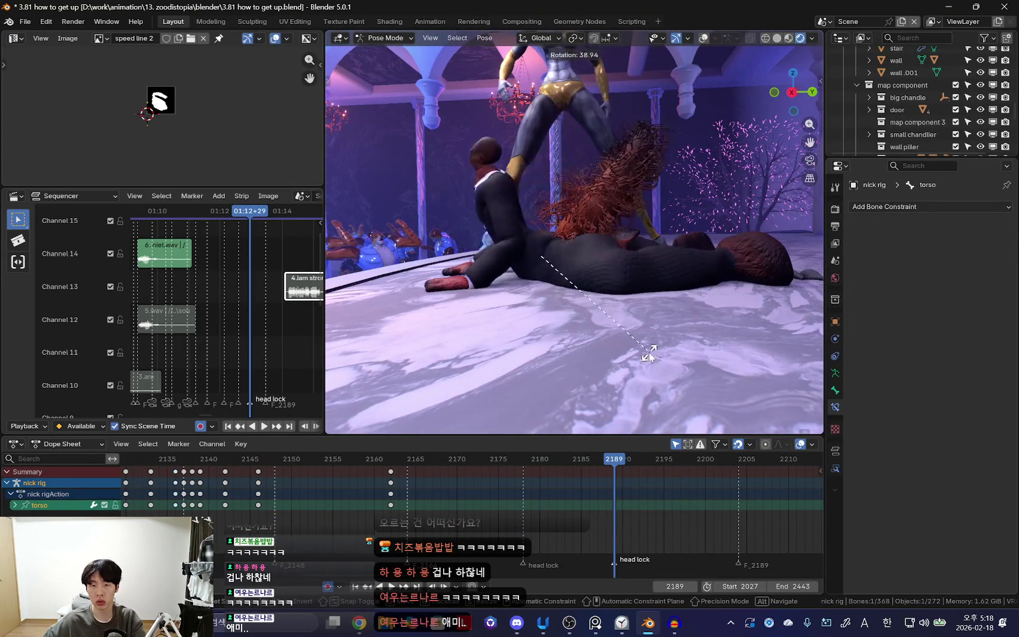
Raise the torso off the floor at frame 2189.
click(680, 318)
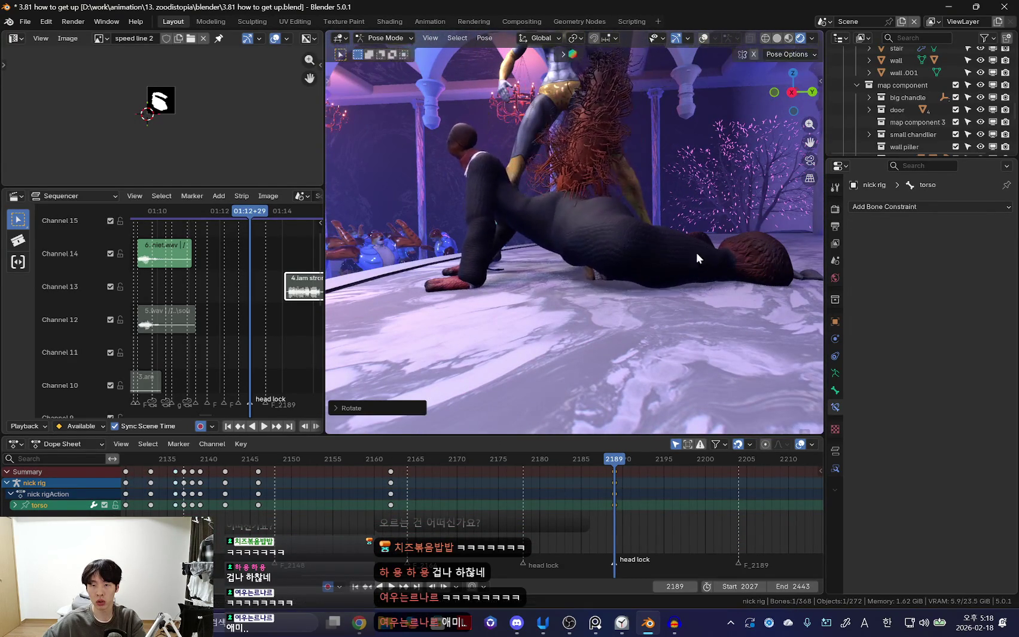
key(shift+alt+z)
middle_drag(707, 253, 689, 268)
key(shift+alt+z)
key(r)
mouse_move(561, 281)
middle_down()
mouse_move(561, 291)
mouse_move(499, 226)
middle_up()
Rotate thigh_ik.R to tuck the right leg.
key(shift+alt+z)
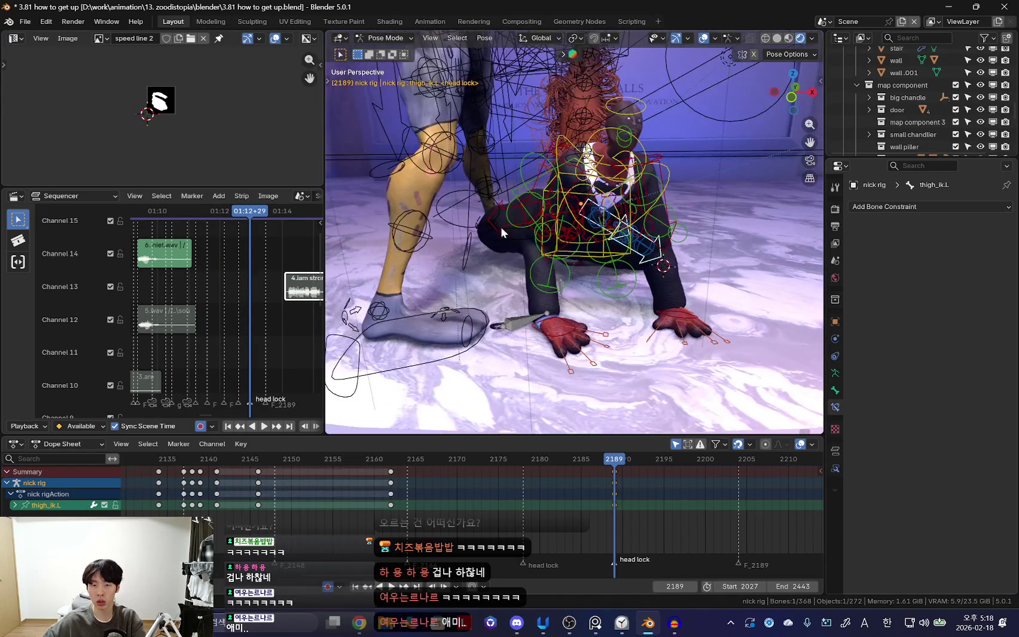
click(499, 226)
key(shift+alt+z)
key(r)
click(628, 139)
mouse_move(628, 139)
middle_down()
mouse_move(562, 245)
mouse_move(618, 269)
mouse_move(555, 203)
mouse_move(658, 299)
mouse_move(700, 305)
middle_up()
key(shift+alt+z)
Rotate the torso control to tilt the body upward.
key(shift+alt+z)
click(522, 179)
key(shift+alt+z)
key(r)
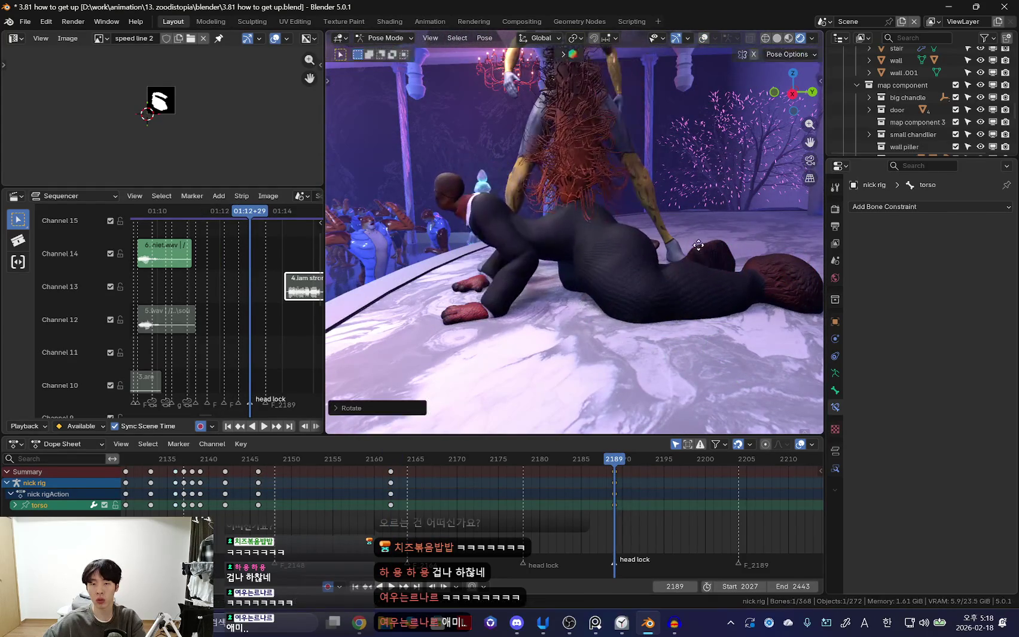
Rotate and key the chest at 2189 so the chest and head sit upright.
key(shift+alt+z)
click(518, 187)
key(shift+alt+z)
key(r)
key(i)
mouse_move(604, 210)
middle_down()
mouse_move(692, 271)
mouse_move(610, 279)
mouse_move(636, 290)
middle_up()
alt+scroll(658, 299, down, 20)
key(Up)
middle_drag(689, 312, 583, 306)
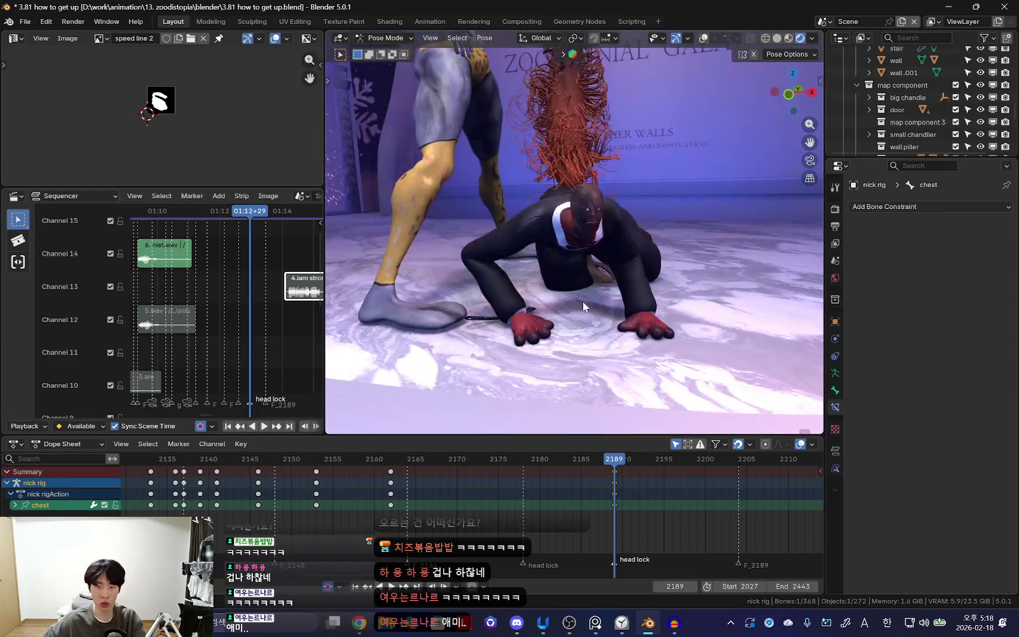
click(603, 316)
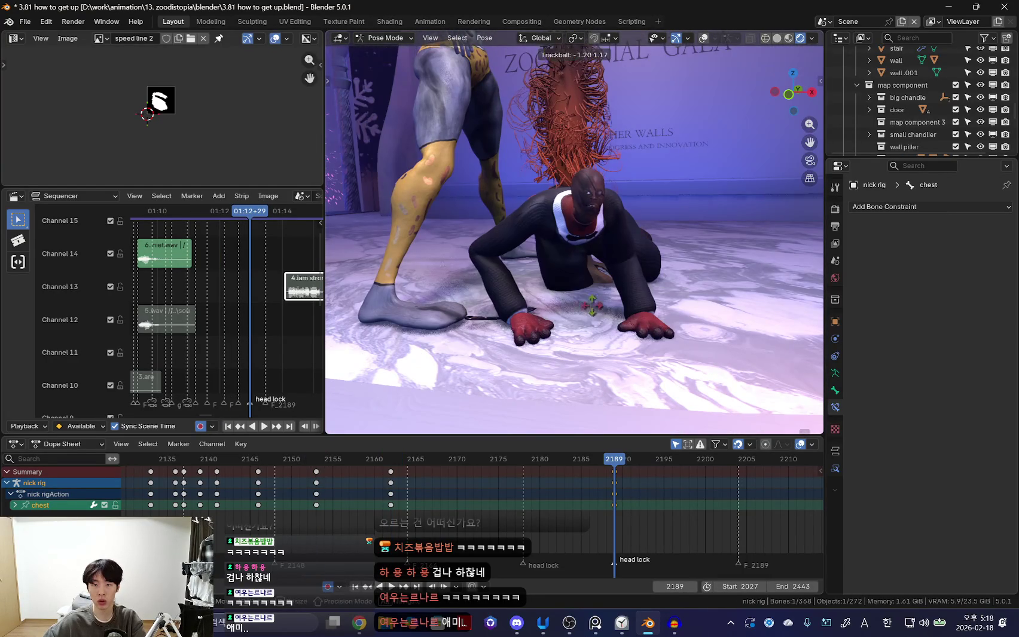
mouse_move(584, 290)
middle_down()
mouse_move(599, 212)
mouse_move(617, 217)
mouse_move(607, 304)
mouse_move(562, 307)
middle_up()
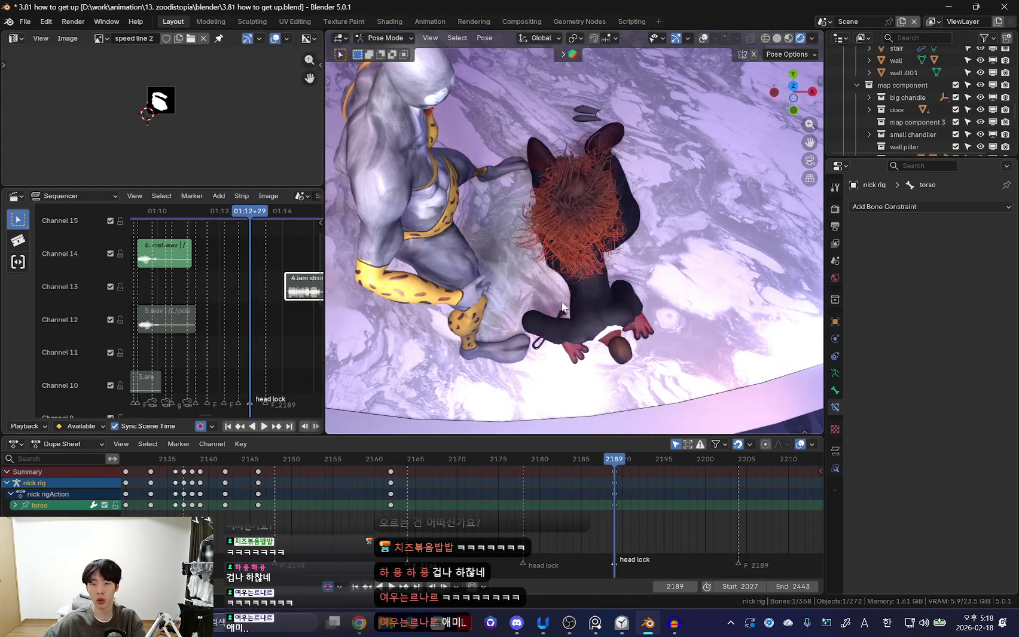
key(Escape)
Reposition foot_ik.R to tuck the right foot under the body.
click(559, 164)
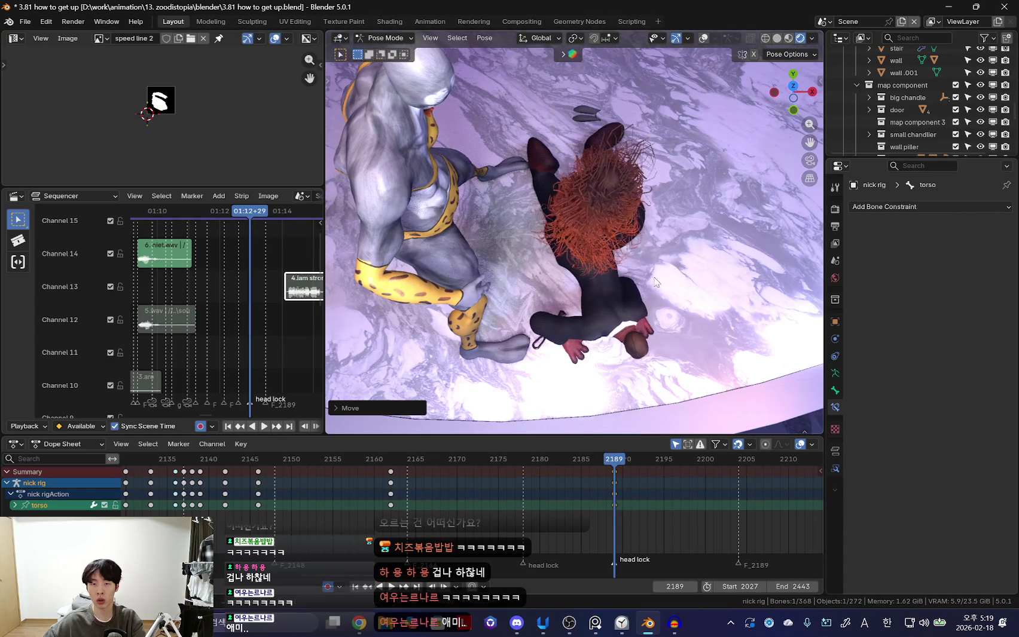
key(s)
click(642, 190)
mouse_move(643, 191)
middle_down()
mouse_move(597, 217)
mouse_move(616, 331)
mouse_move(645, 341)
mouse_move(589, 308)
mouse_move(632, 314)
mouse_move(522, 308)
mouse_move(591, 325)
mouse_move(645, 316)
middle_up()
click(590, 322)
key(shift+alt+z)
Play the push-up backwards to review the hands-and-knees pose.
key(shift+ctrl+space)
mouse_move(478, 335)
middle_down()
mouse_move(507, 306)
mouse_move(579, 276)
middle_up()
key(shift+alt+z)
key(a)
key(shift+alt+z)
key(shift+alt+z)
click(579, 277)
key(shift+alt+z)
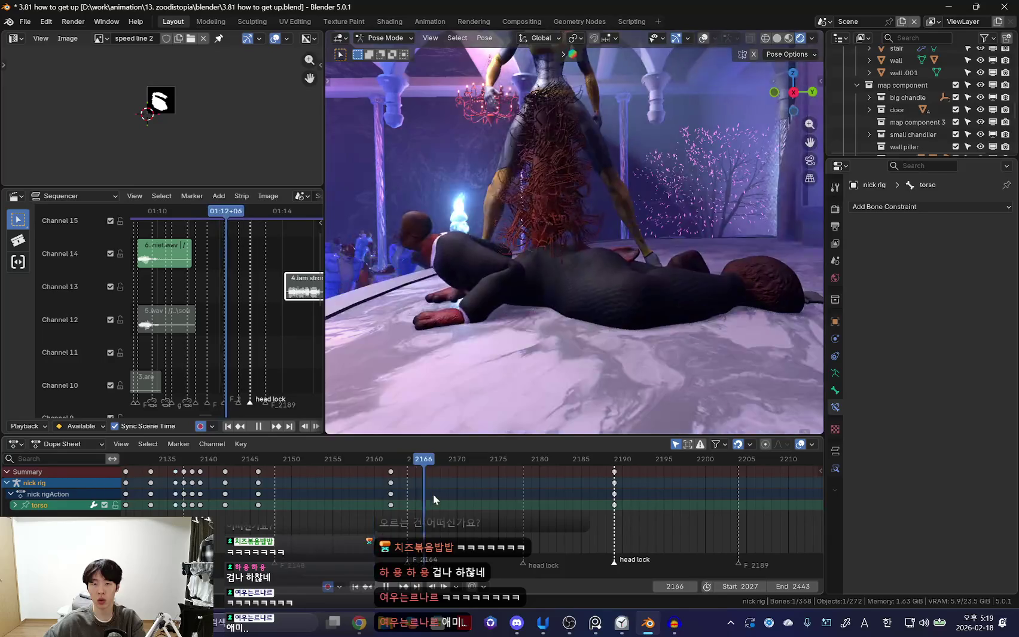
Cancel the stray torso move and replay the get-up to stop at frame 2181.
key(space)
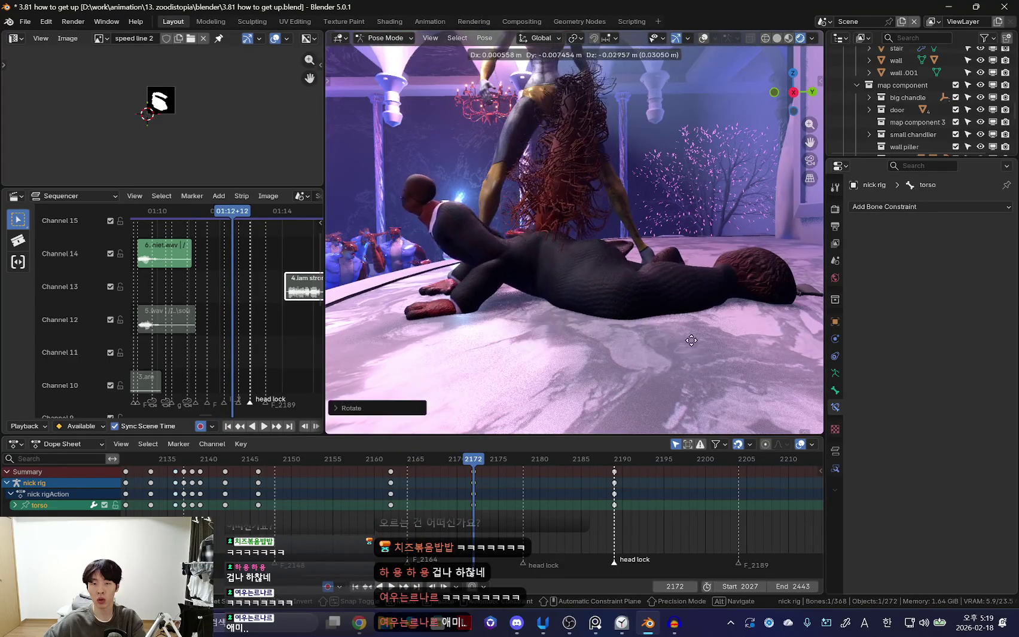
key(Escape)
key(space)
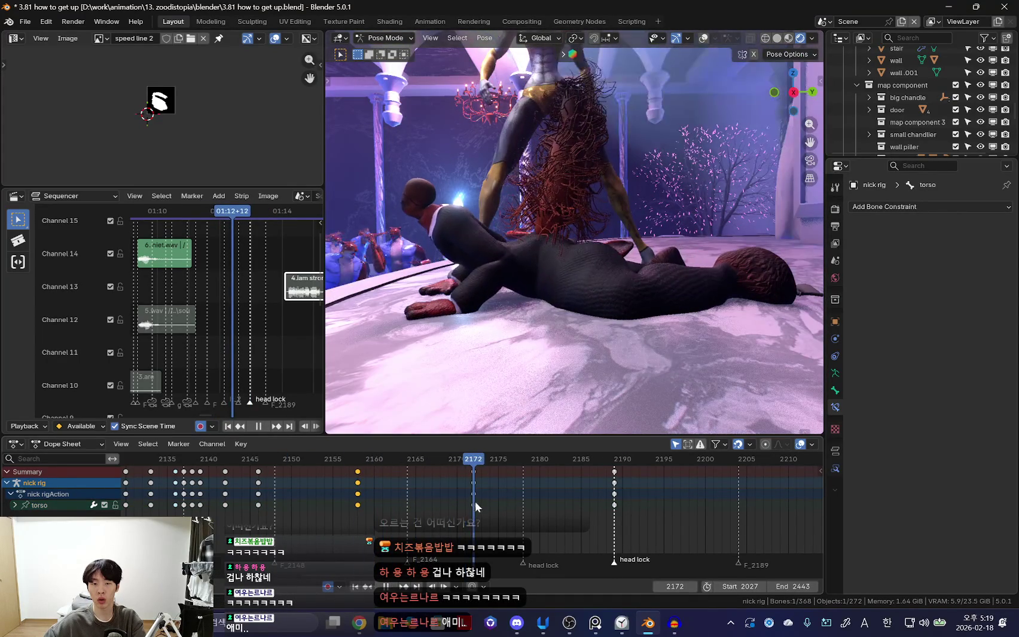
key(space)
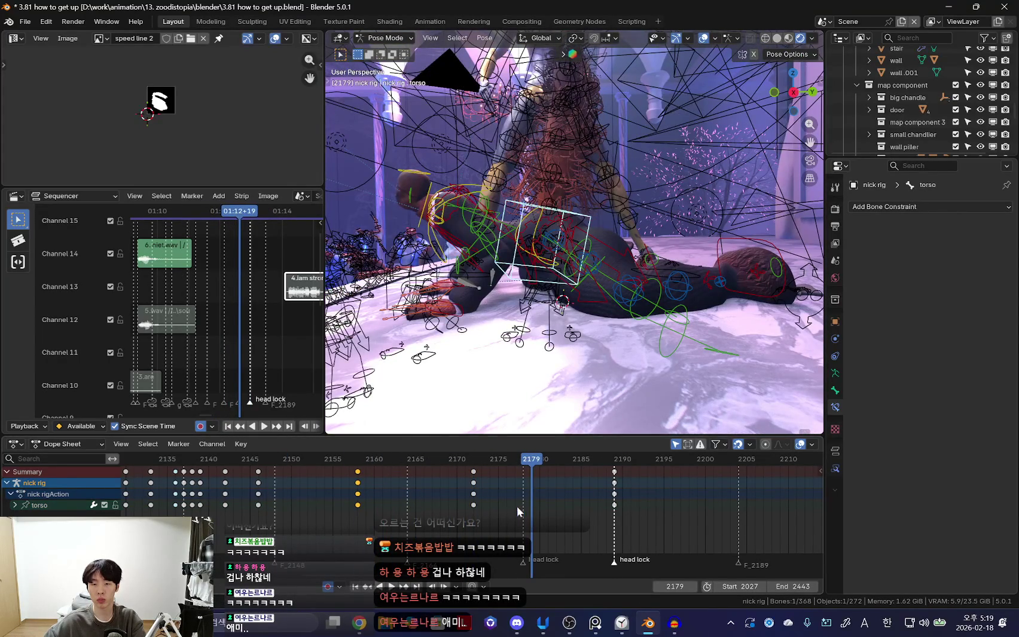
key(Right)
key(Right)
Key the torso raised at frame 2181, then reposition it at frame 2189.
key(shift+alt+z)
key(r)
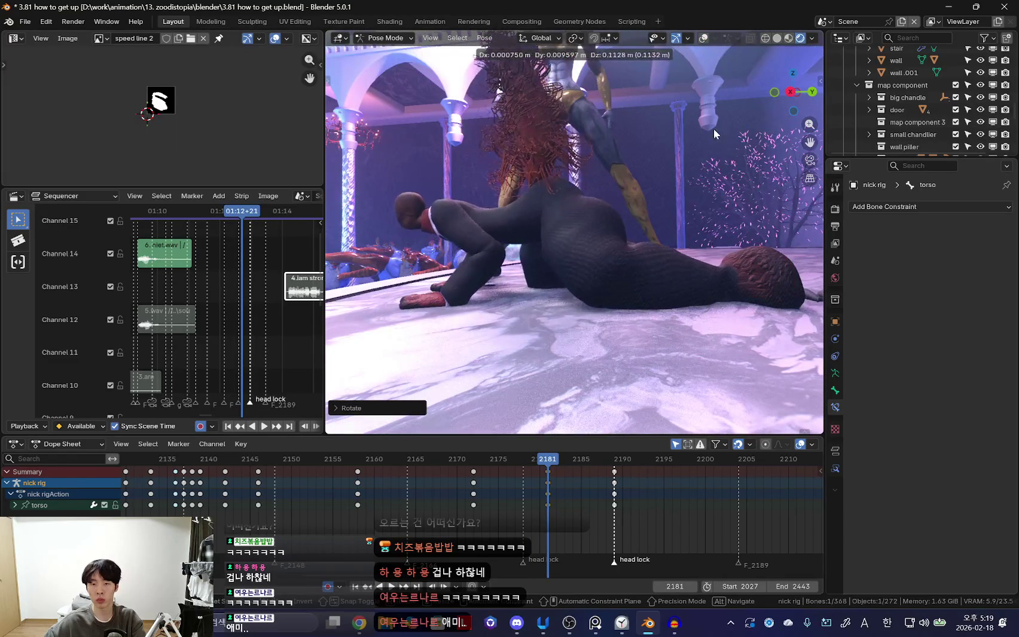
click(716, 118)
key(Right)
key(Right)
key(Right)
key(Right)
key(Right)
key(Right)
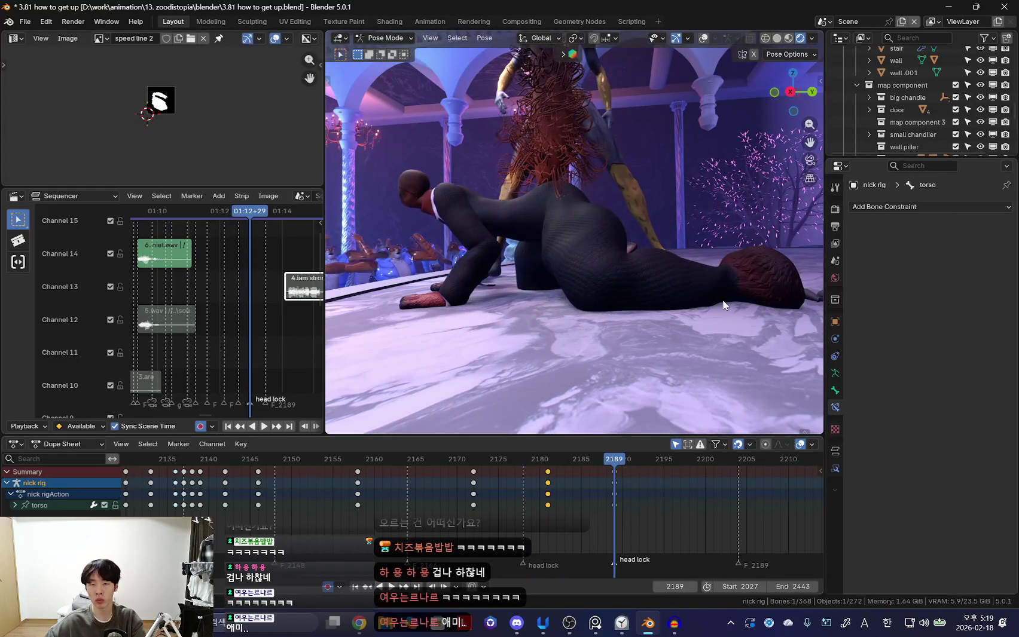
key(g)
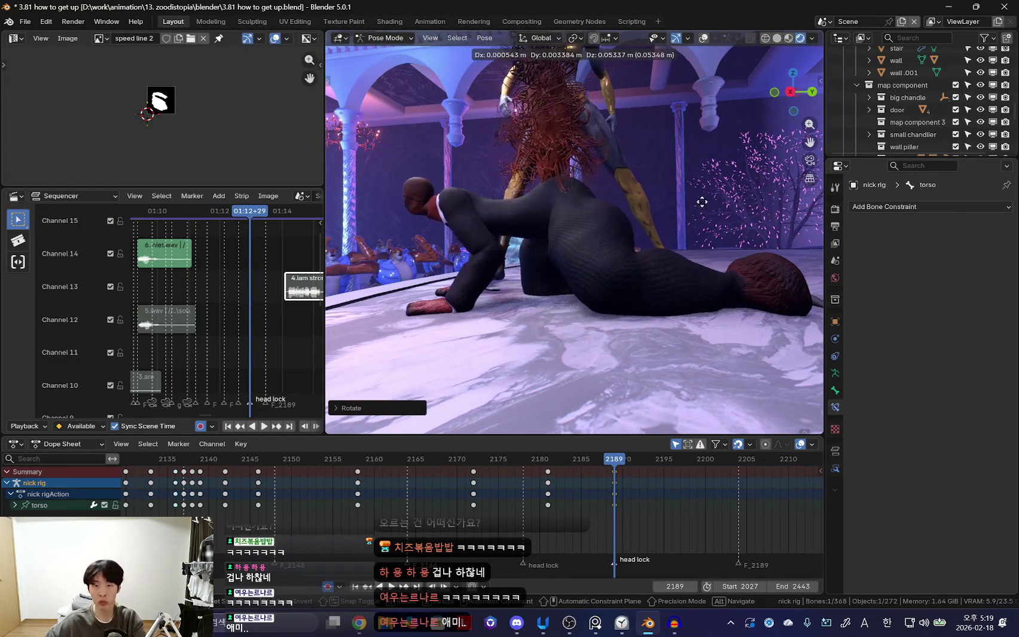
click(701, 207)
Select the chest control and orbit to face the fox head-on.
key(shift+alt+z)
click(509, 203)
key(shift+alt+z)
mouse_move(510, 203)
middle_down()
mouse_move(672, 295)
mouse_move(605, 251)
middle_up()
Rotate the fox's chest to a new angle.
key(r)
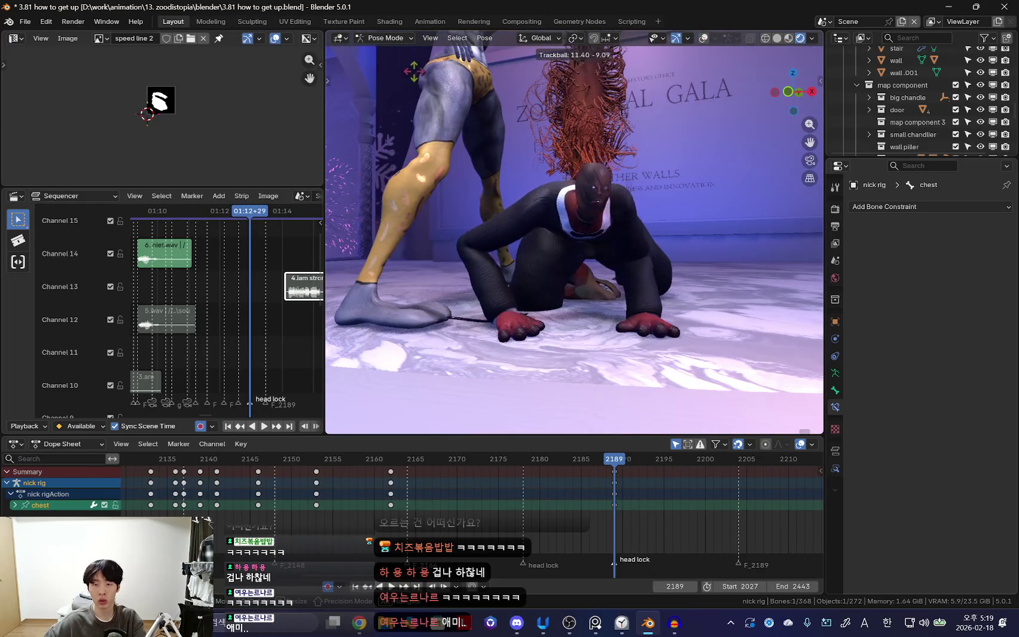
middle_drag(610, 211, 609, 263)
key(r)
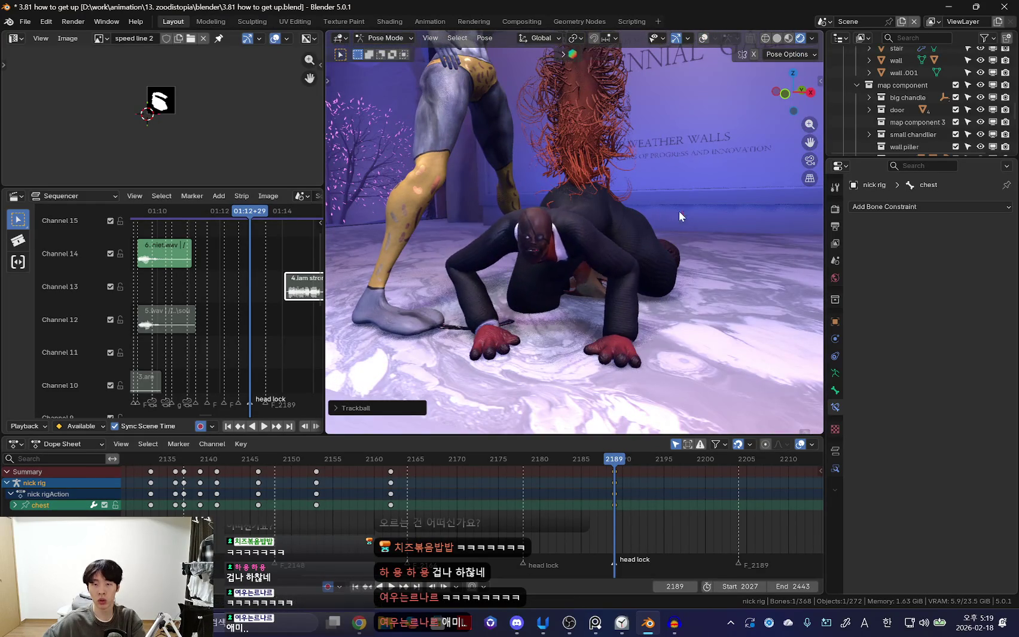
click(396, 488)
Replay the push-up to frame 2183, select the chest control and return to an earlier frame.
key(space)
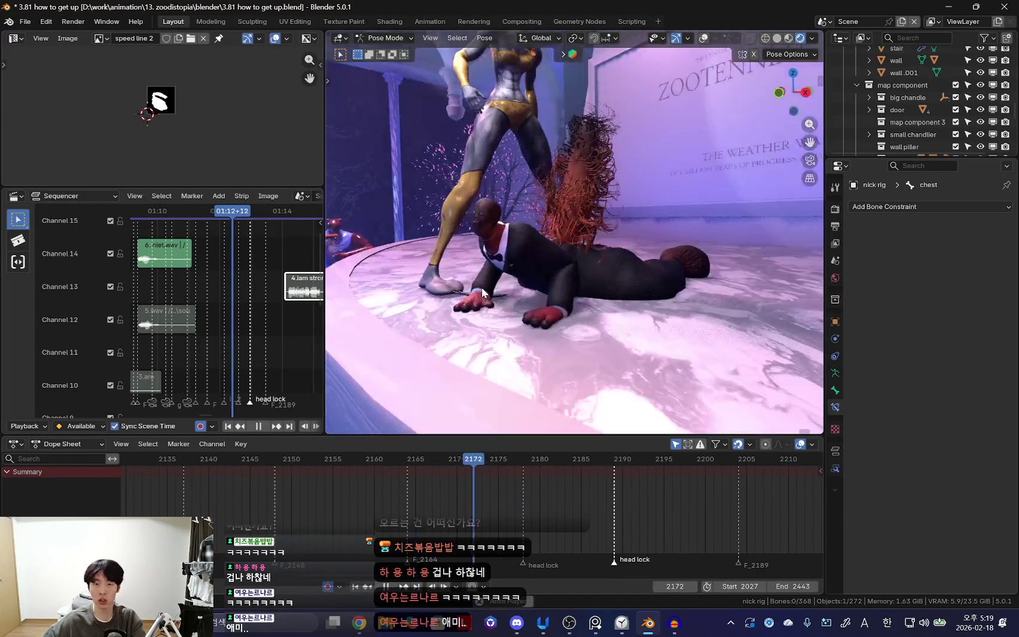
scroll(568, 251, up, 4)
key(space)
key(shift+alt+z)
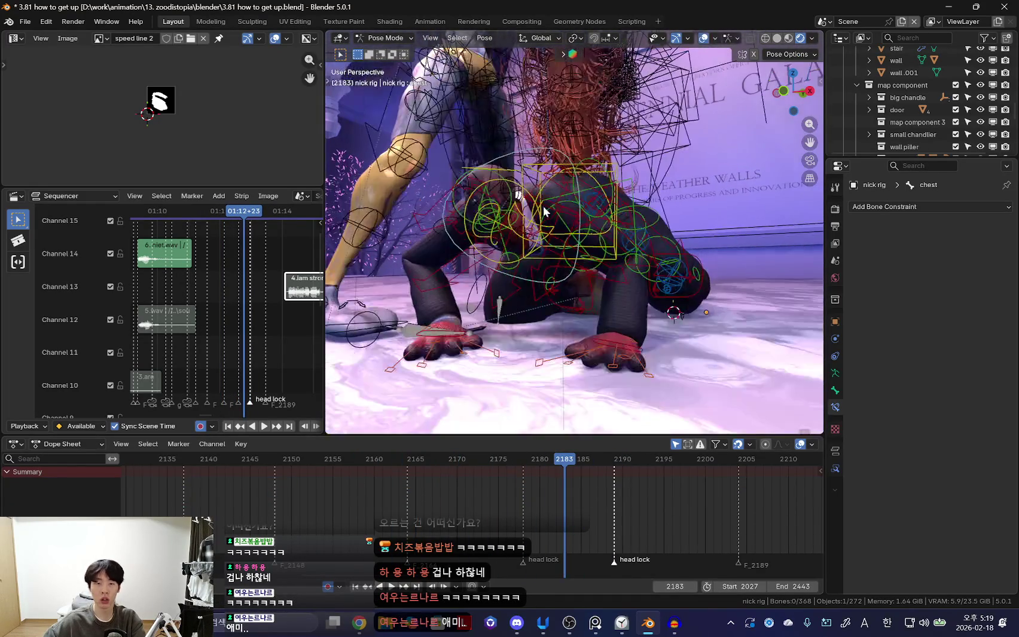
click(526, 154)
key(space)
key(shift+alt+z)
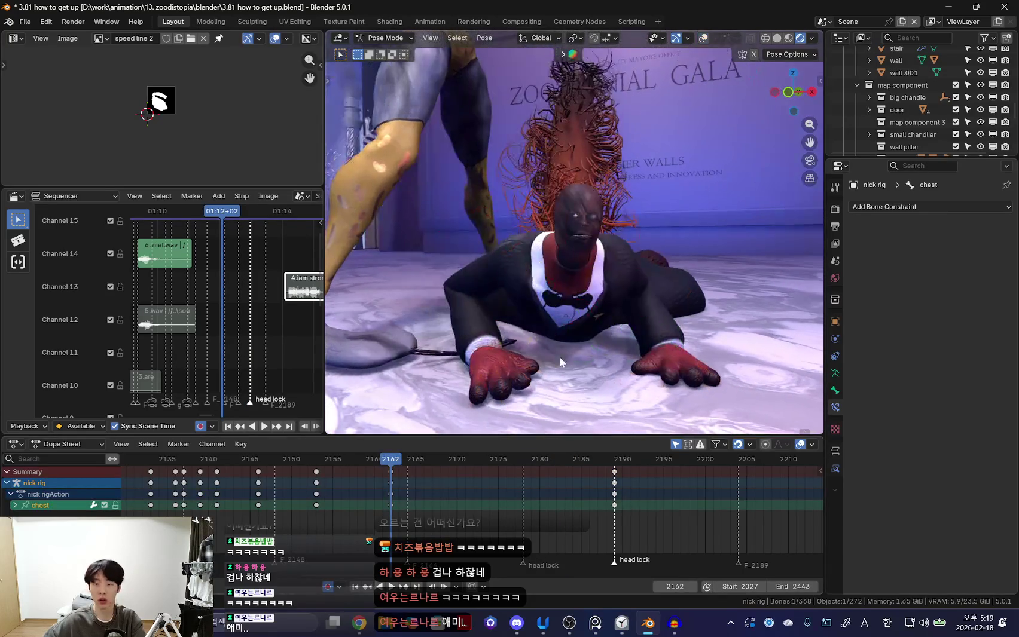
click(341, 513)
Tilt the chest around frames 2175–2180 and orbit to a side view.
key(space)
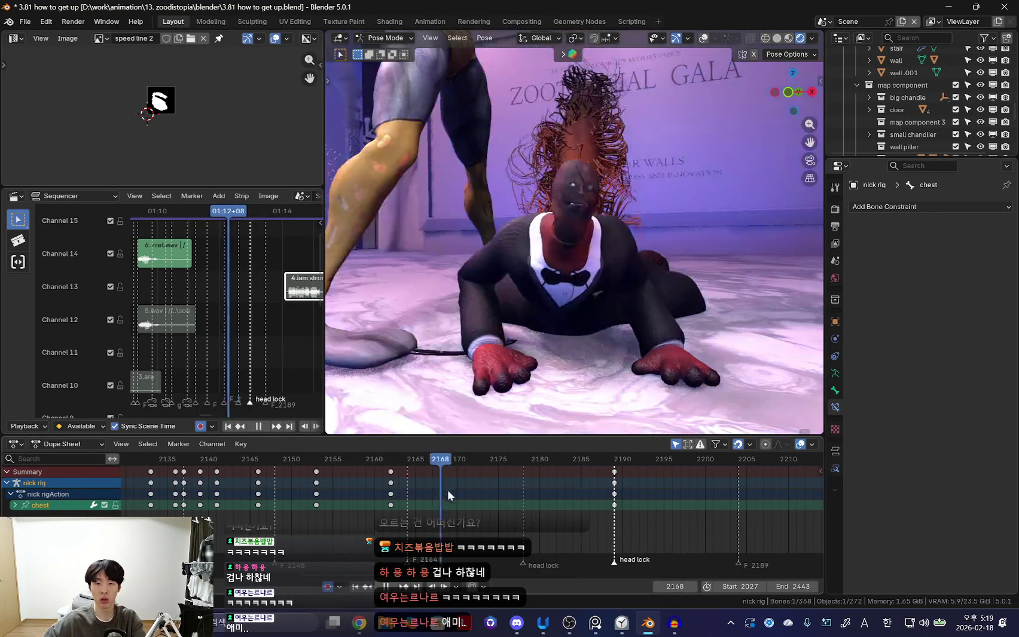
key(i)
key(space)
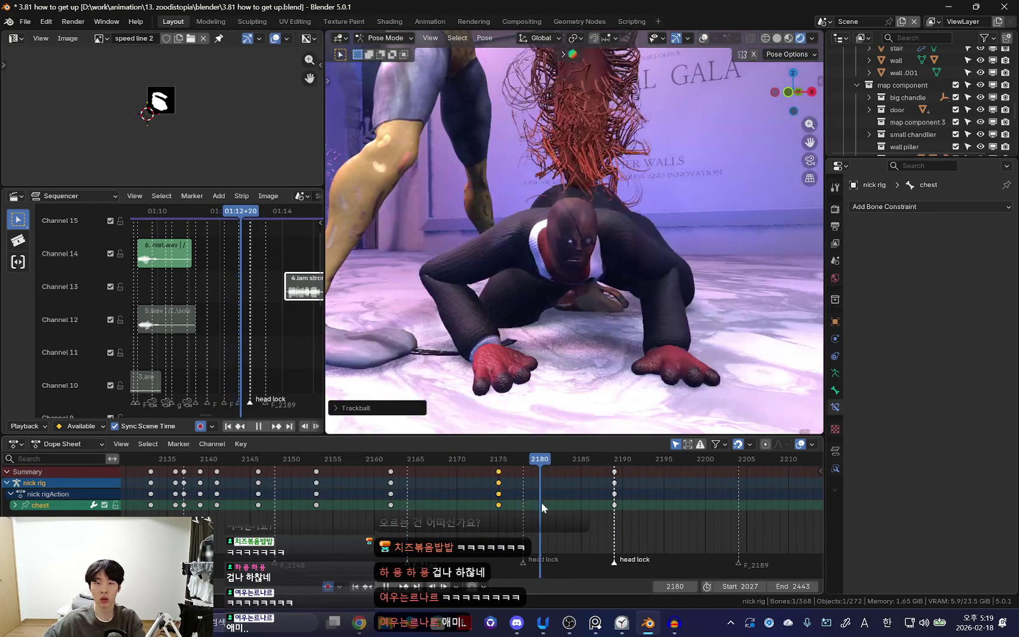
click(593, 345)
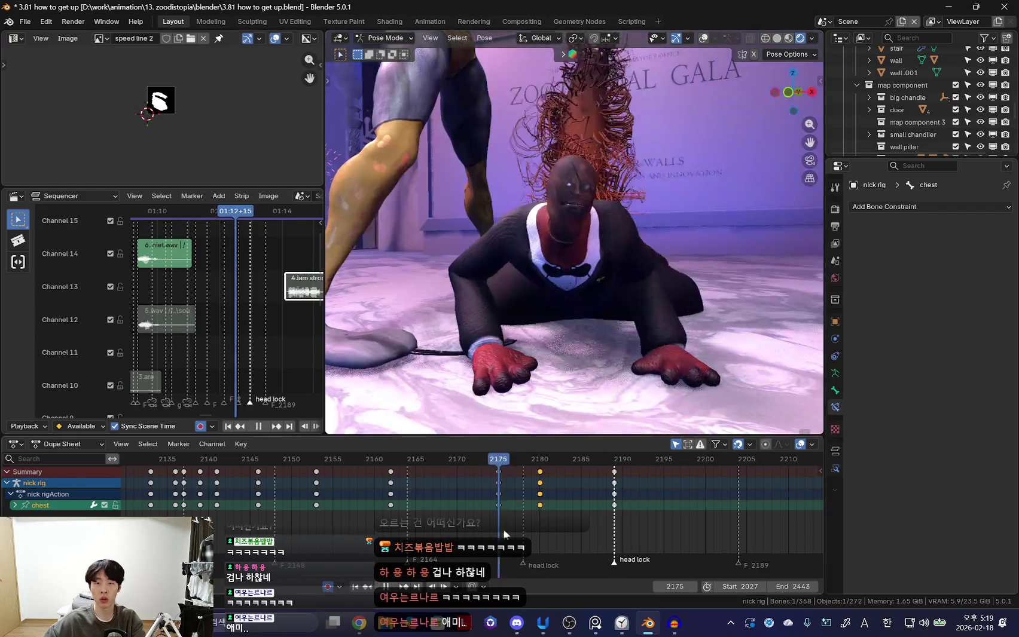
middle_drag(588, 395, 537, 330)
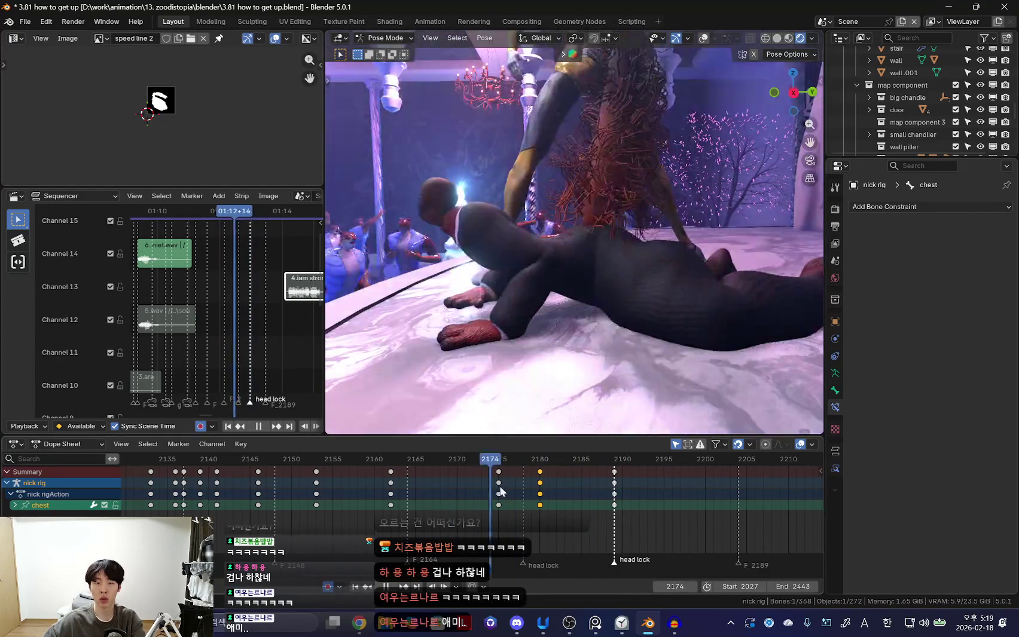
Stop at frame 2181 and bring the rig's bone overlays back over the crawling fox.
key(space)
click(614, 494)
scroll(599, 505, up, 2)
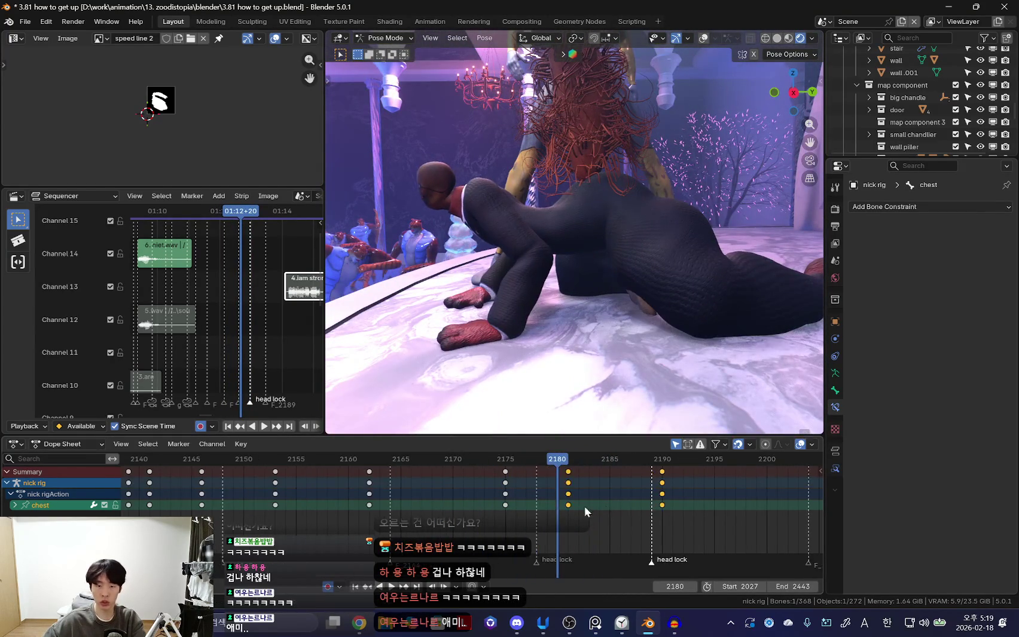
click(545, 492)
key(shift+alt+z)
middle_drag(584, 273, 604, 256)
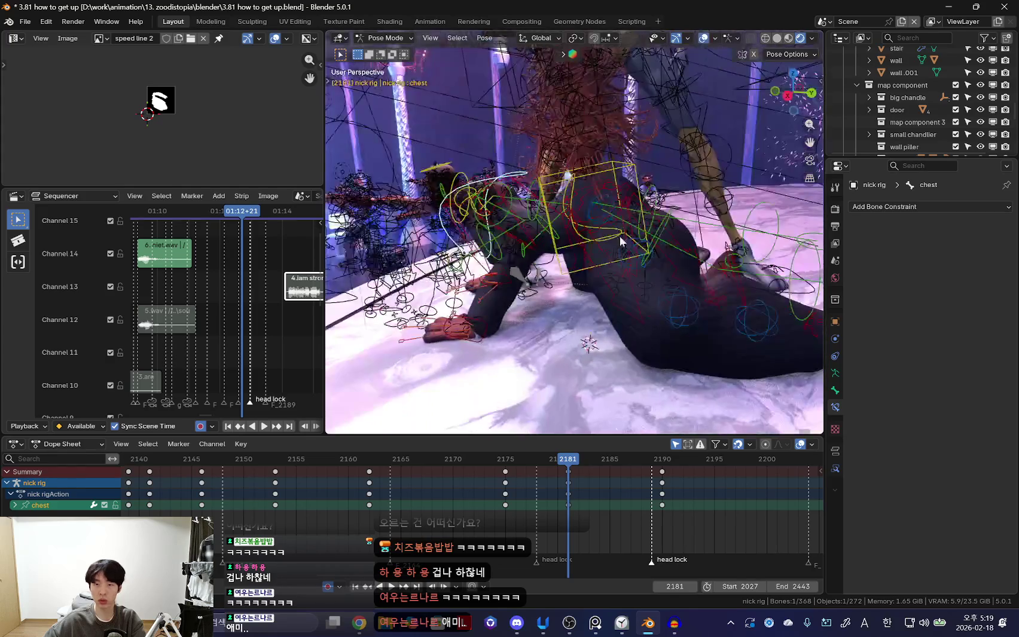
Select all the rig's bones and key them at frame 2189.
click(577, 189)
key(shift+alt+z)
middle_drag(577, 189, 692, 246)
key(a)
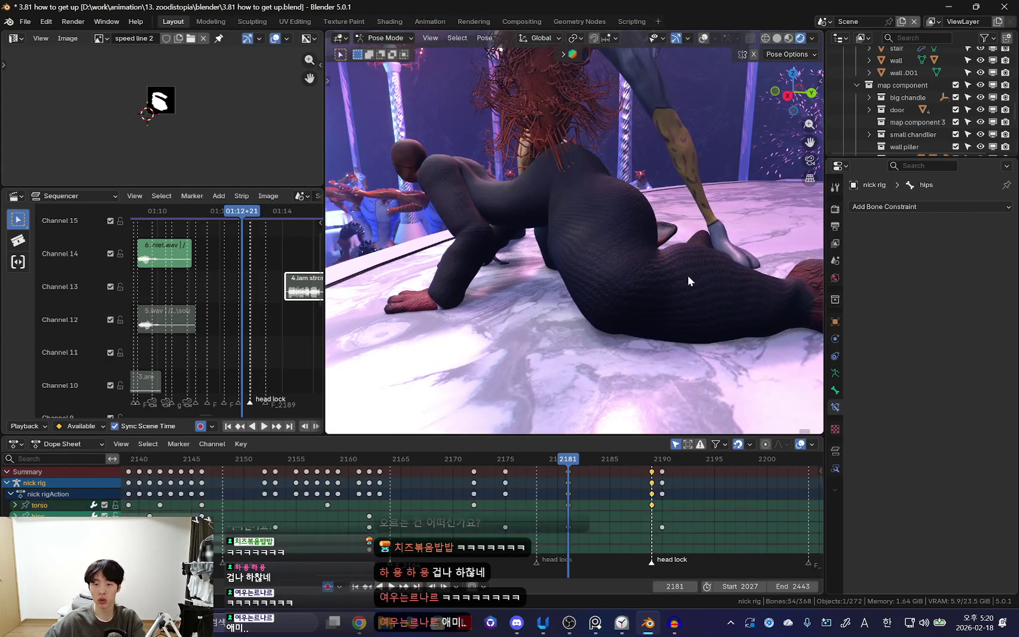
key(Up)
key(Left)
key(i)
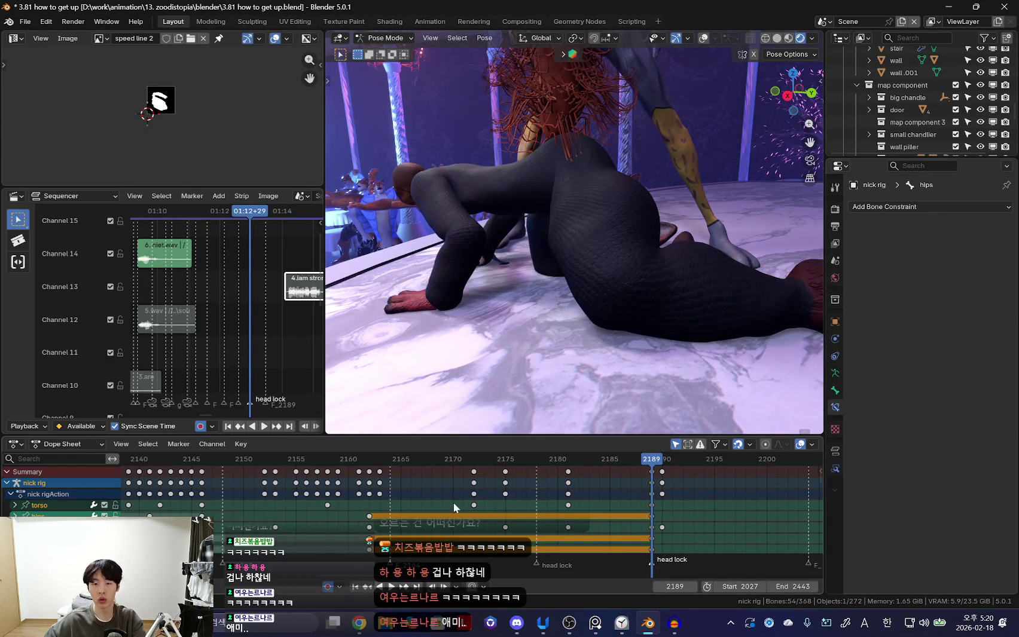
Play back the motion, stopping at frame 2164 with the torso control selected.
key(space)
key(shift+alt+z)
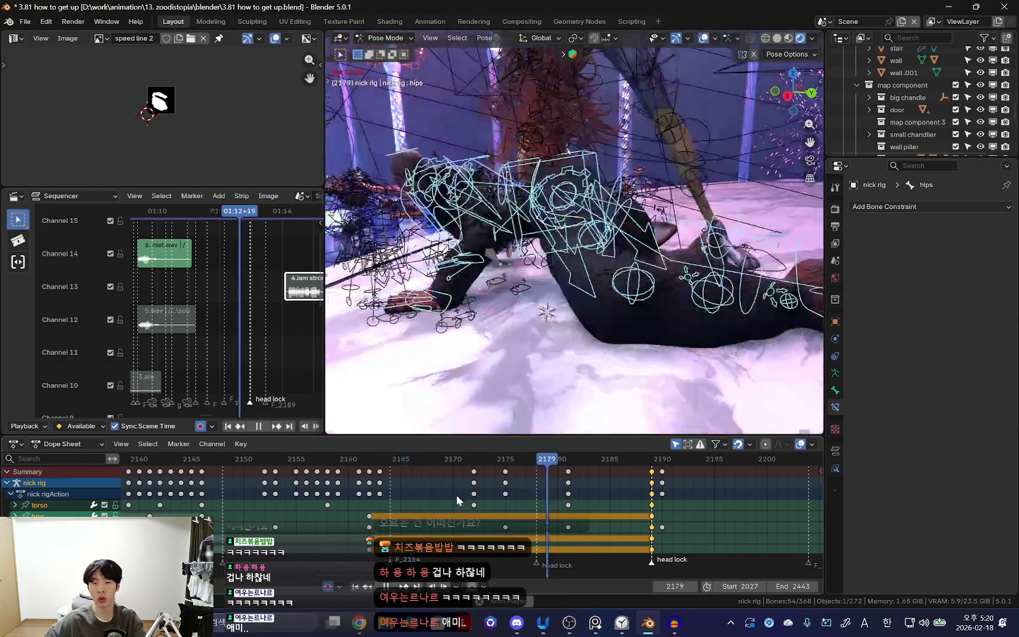
key(space)
click(505, 524)
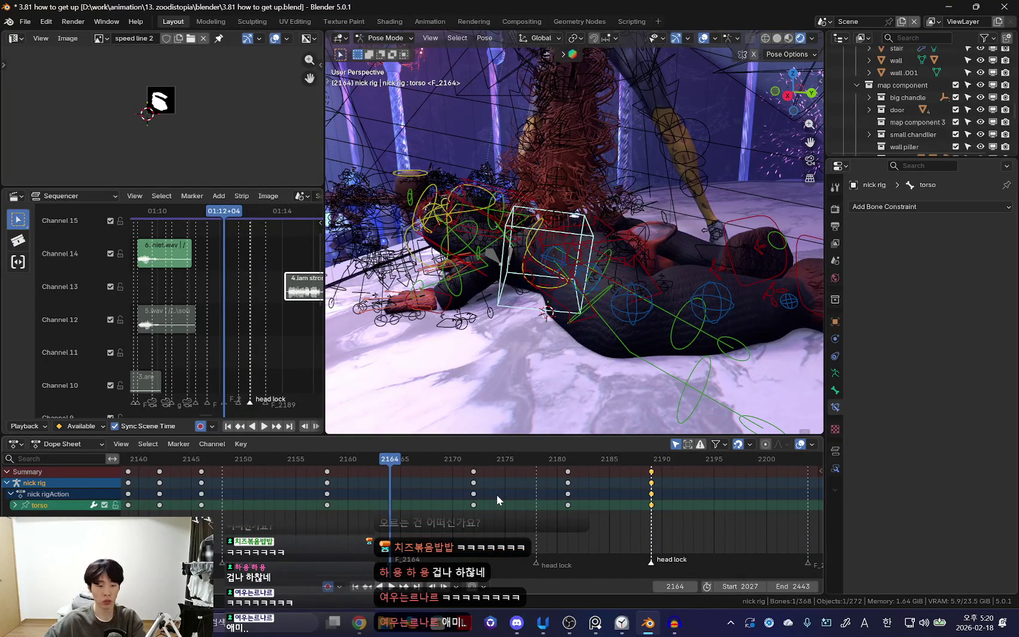
Switch to the YouTube Music tab in Chrome.
key(alt+Tab)
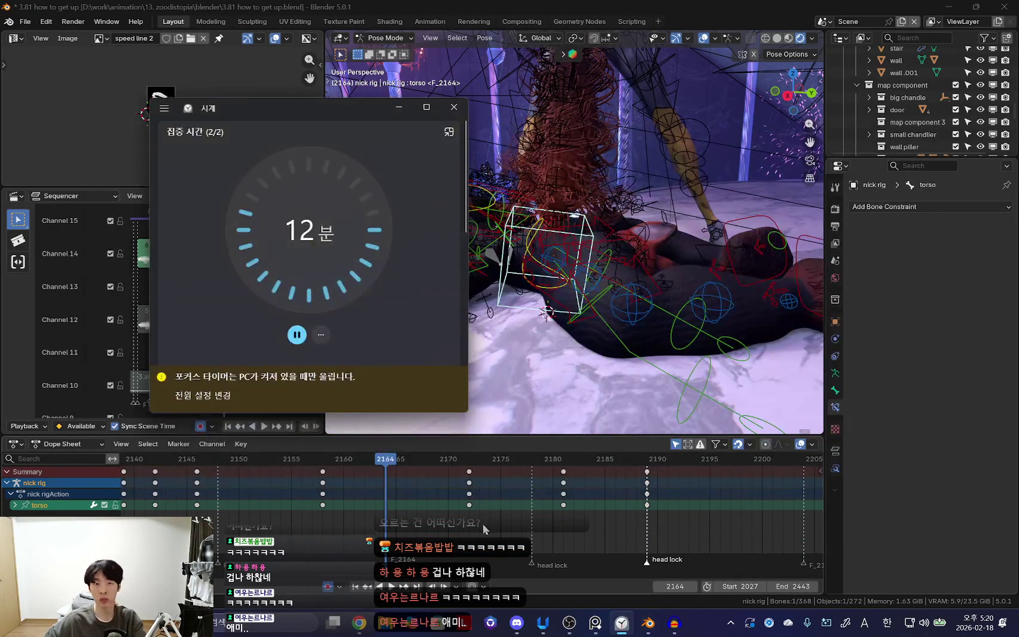
key(alt+Tab)
click(376, 12)
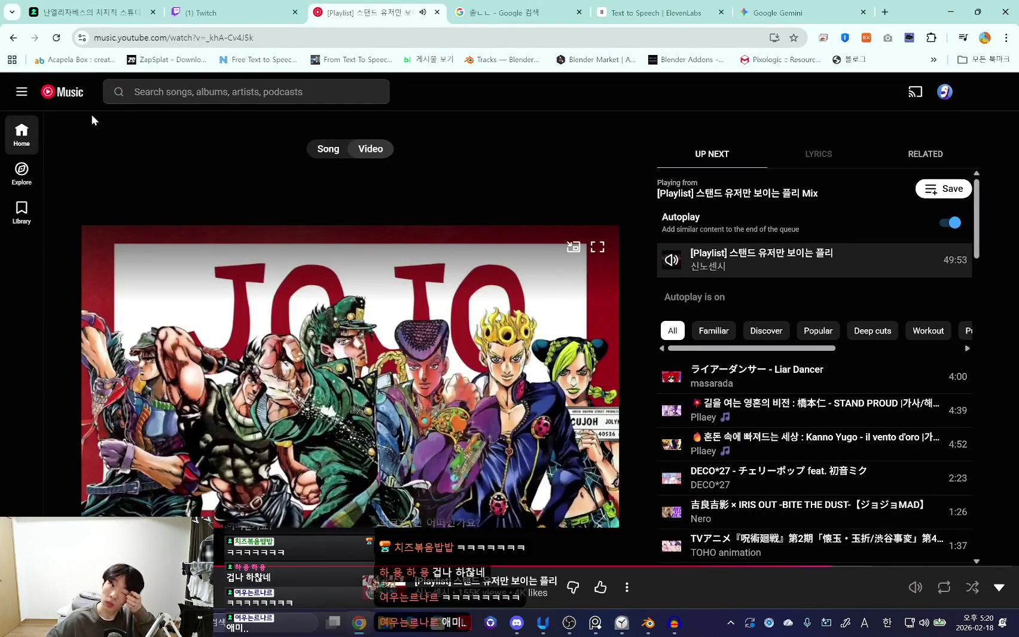
Play 'Nos vies en Lumière' from Long listens, then minimize Chrome back to Blender.
click(67, 93)
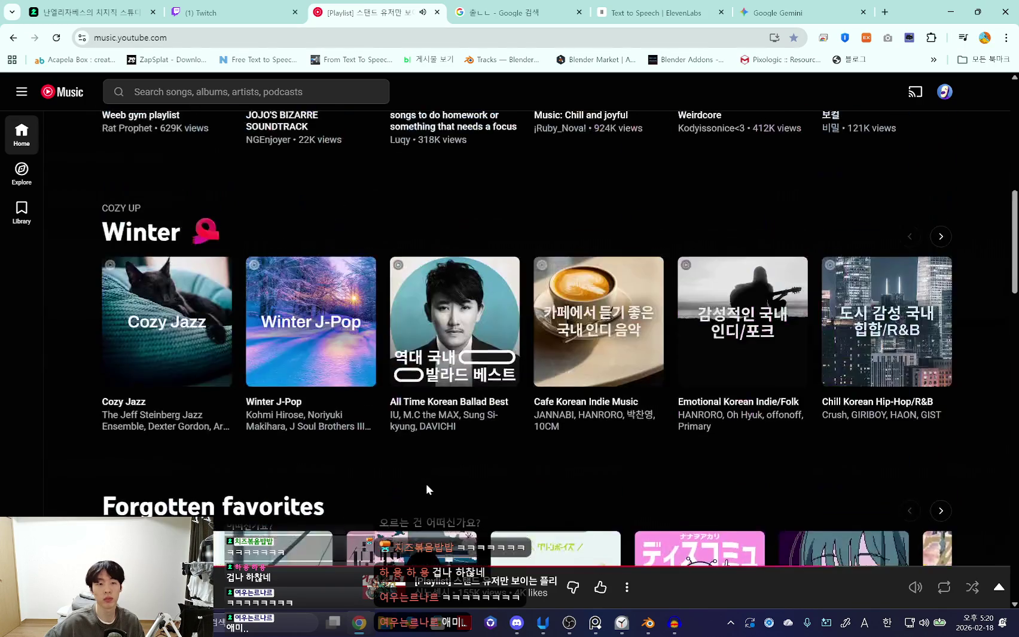
scroll(430, 483, down, 5)
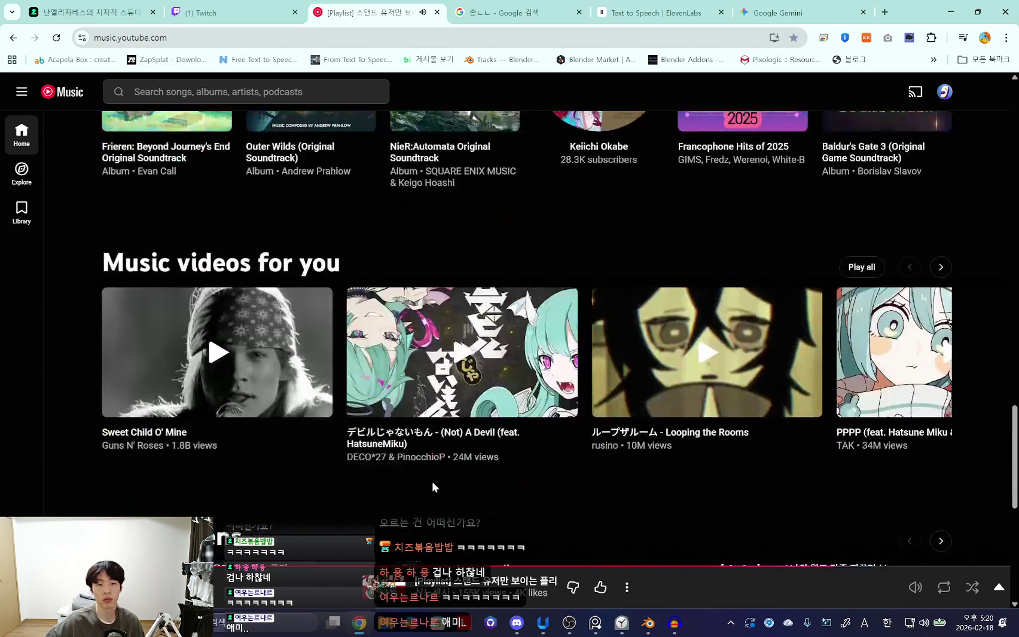
scroll(433, 480, down, 7)
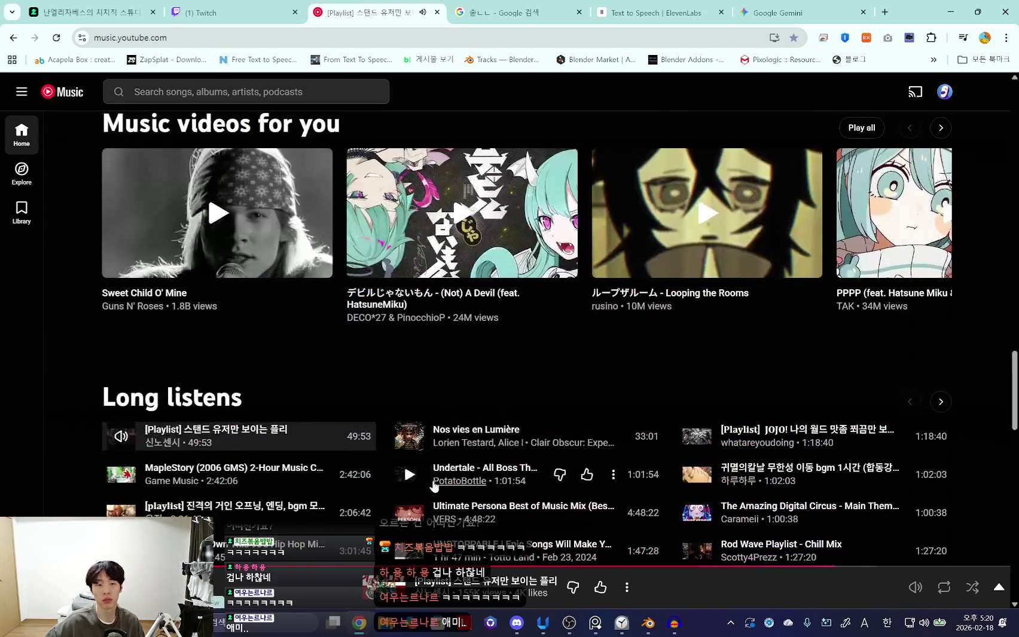
scroll(433, 481, down, 4)
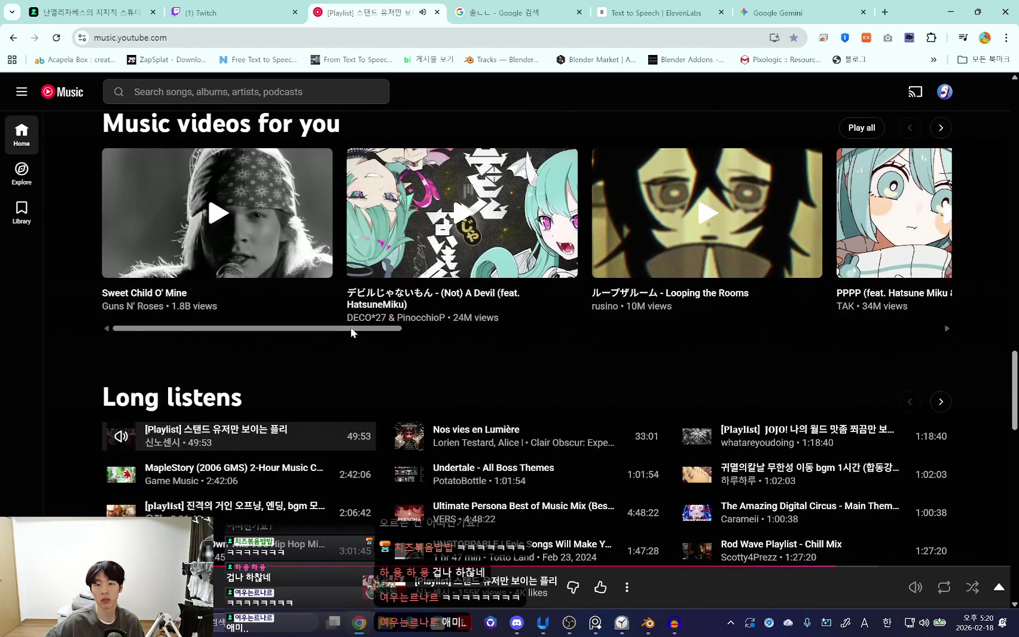
drag(352, 330, 894, 326)
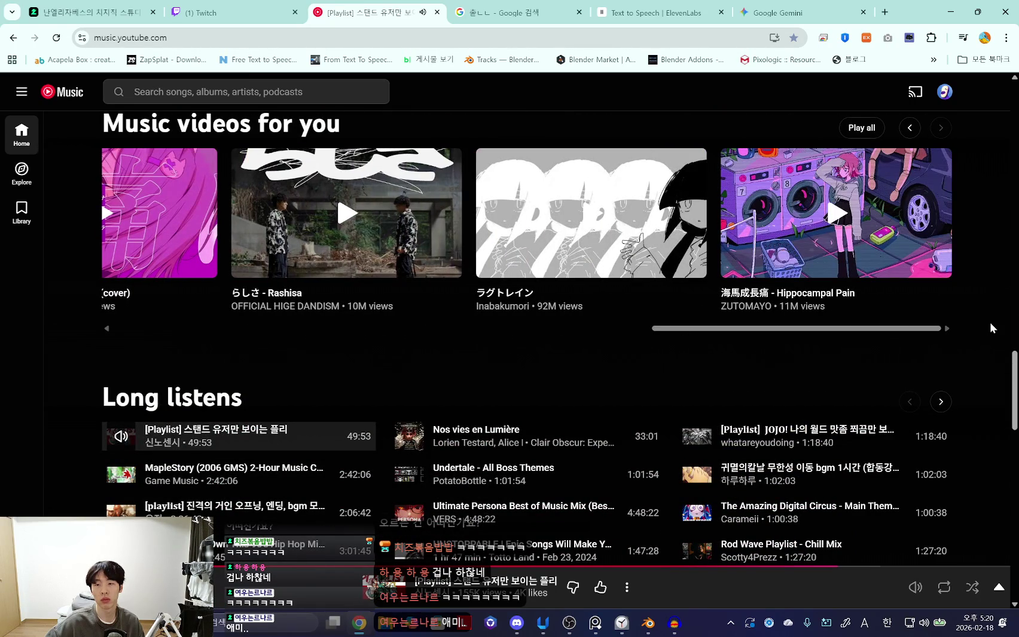
scroll(992, 327, down, 5)
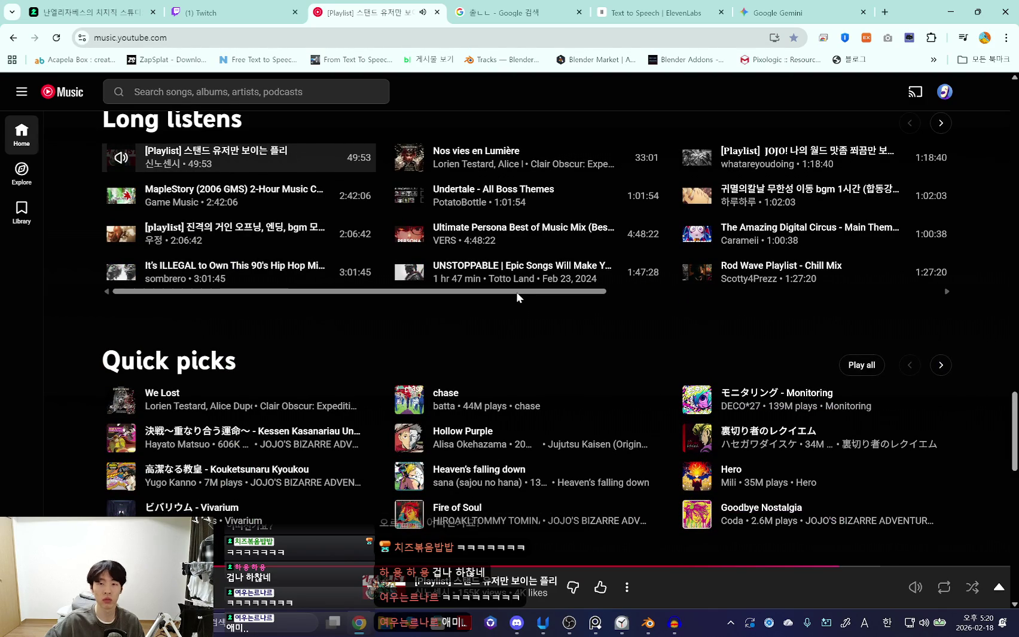
click(479, 159)
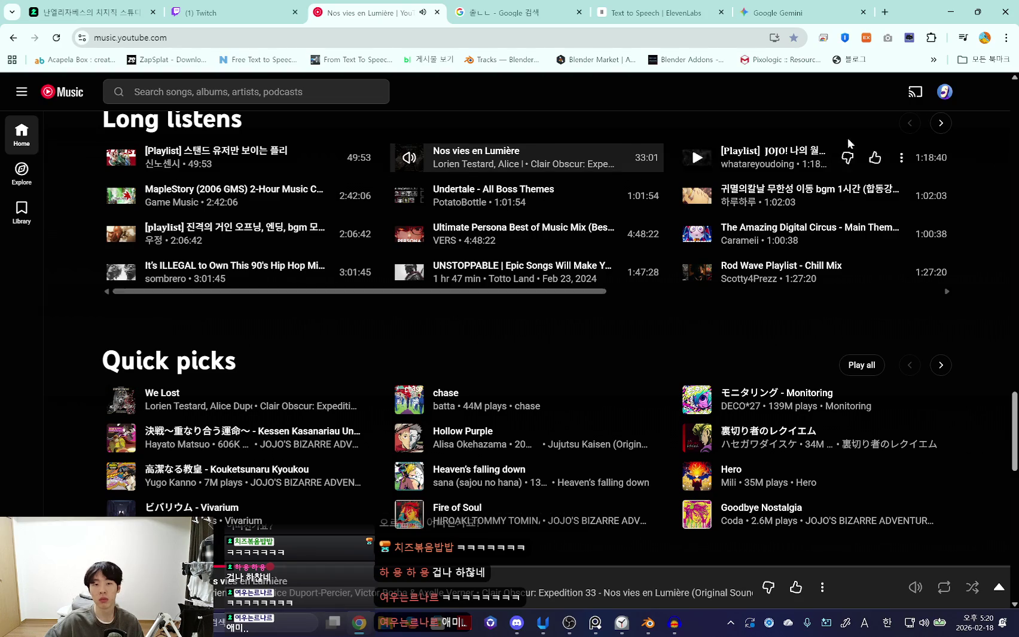
click(953, 12)
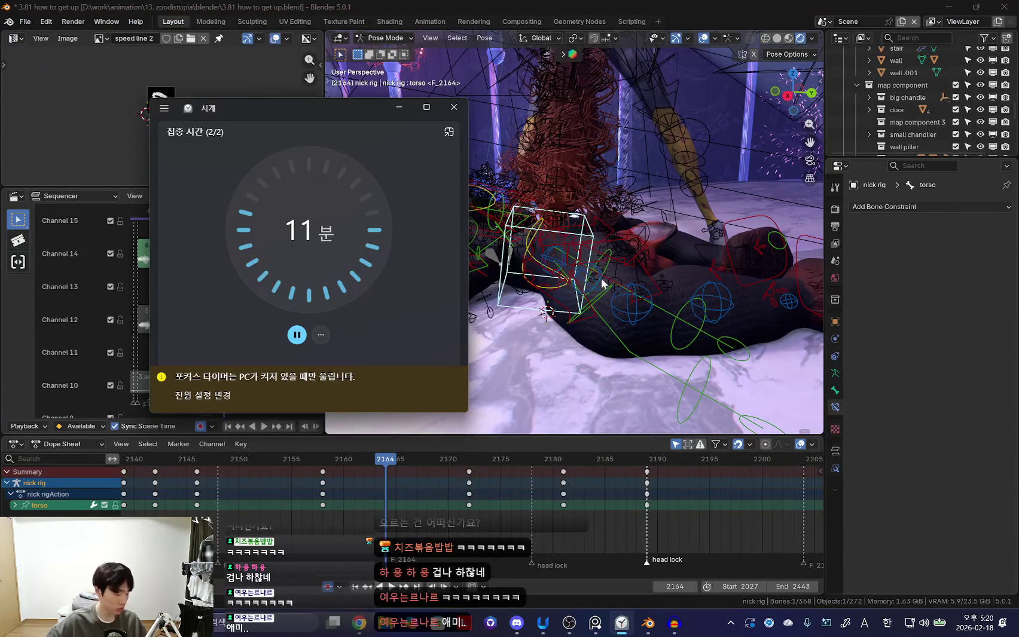
Select all bones and review the get-up playback, stopping at frame 2182.
middle_drag(609, 291, 597, 251)
scroll(591, 274, up, 3)
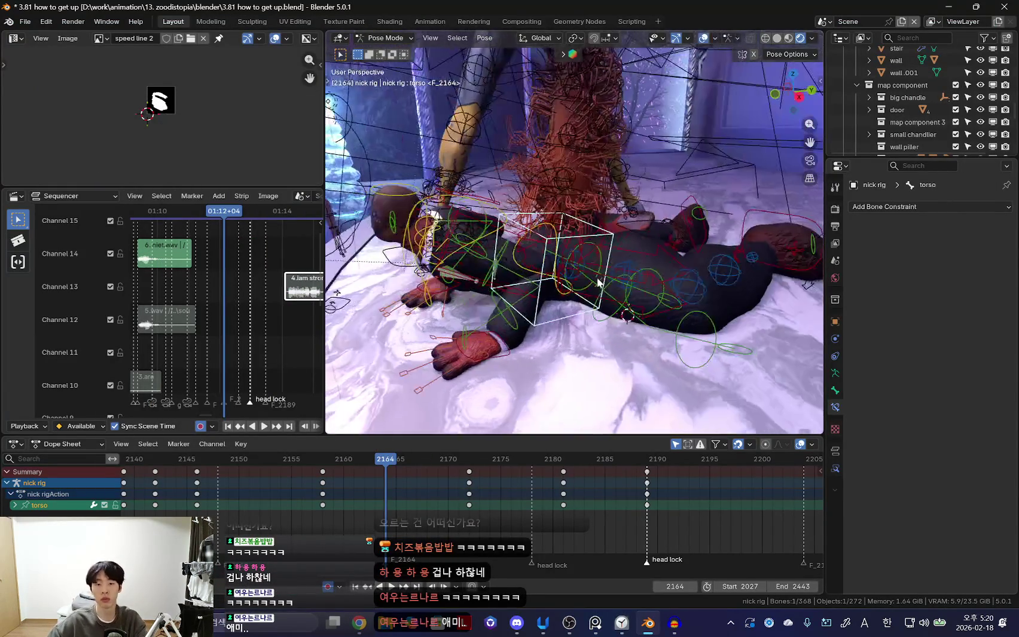
scroll(591, 275, down, 3)
key(a)
key(shift+alt+z)
scroll(652, 323, down, 2)
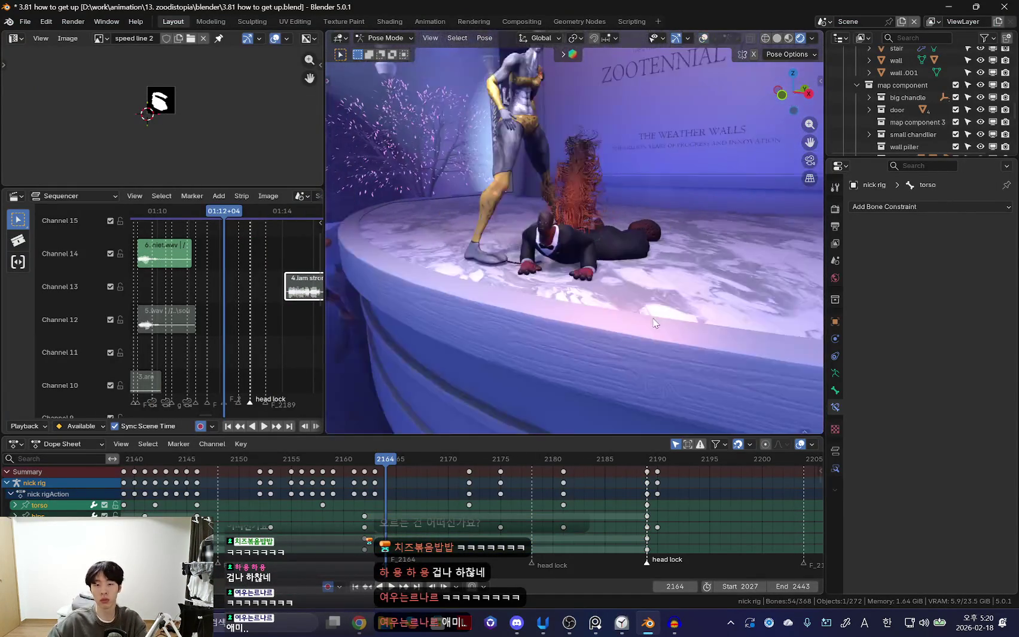
key(space)
scroll(652, 318, up, 3)
scroll(612, 375, up, 3)
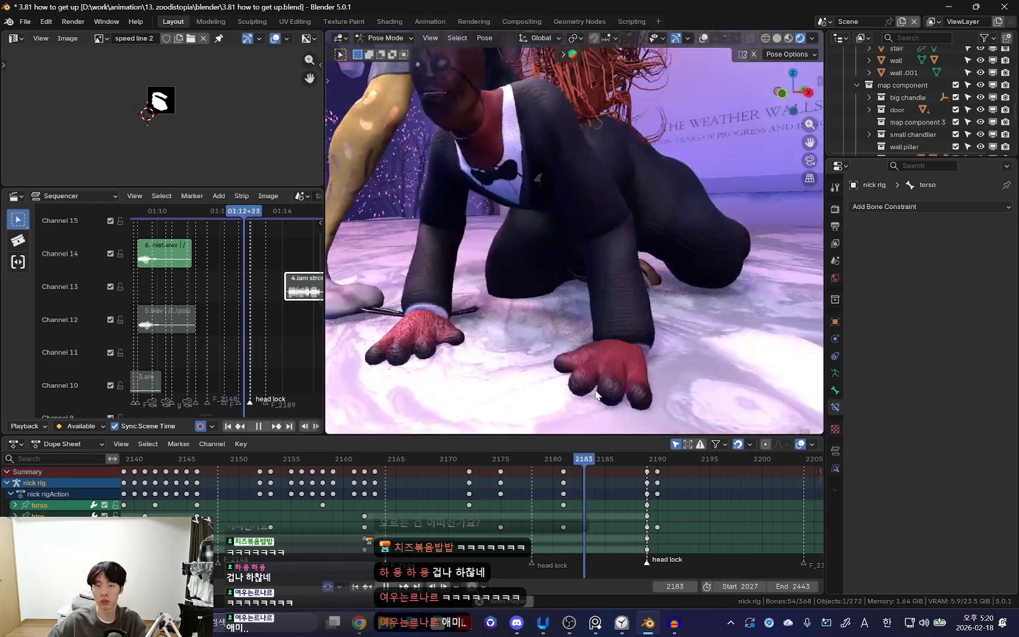
middle_drag(613, 375, 574, 359)
drag(573, 527, 419, 528)
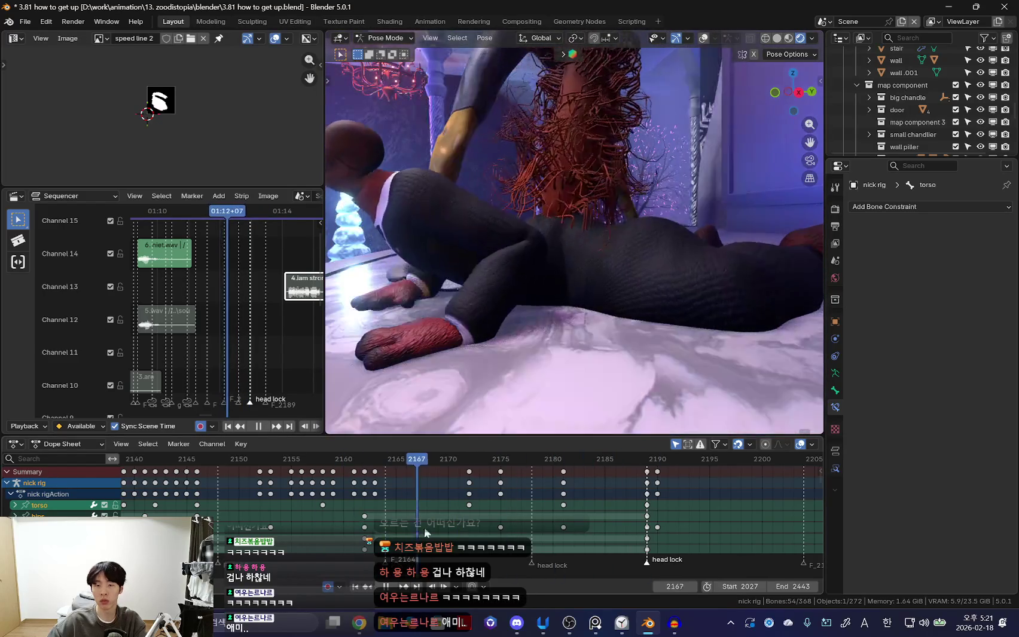
key(space)
Move the torso keys from frame 2172 earlier to about 2166.
key(shift+alt+z)
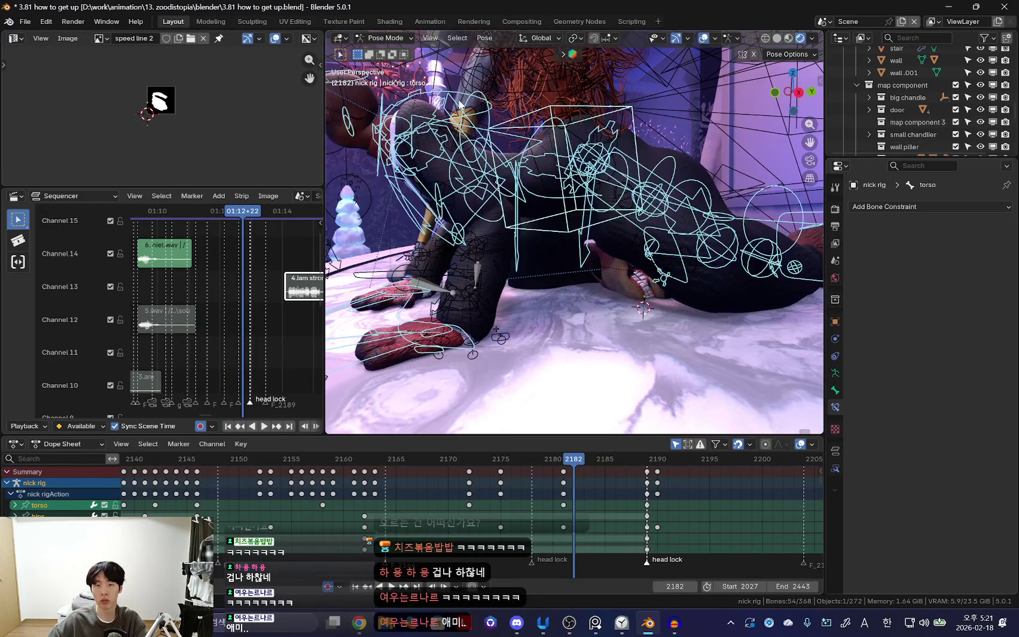
click(562, 107)
middle_drag(538, 180, 577, 250)
key(Left)
mouse_move(434, 486)
mouse_down()
mouse_move(476, 498)
mouse_move(439, 507)
mouse_up()
click(471, 486)
drag(557, 478, 584, 496)
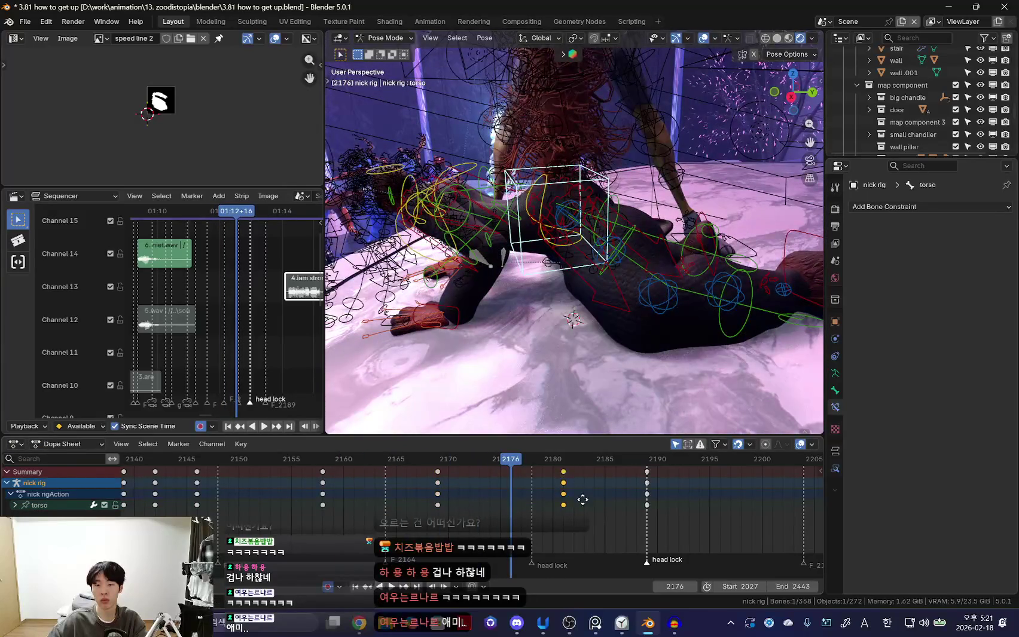
Re-rotate the torso at frame 2180 and play back to check it.
key(Up)
key(Down)
key(Up)
key(r)
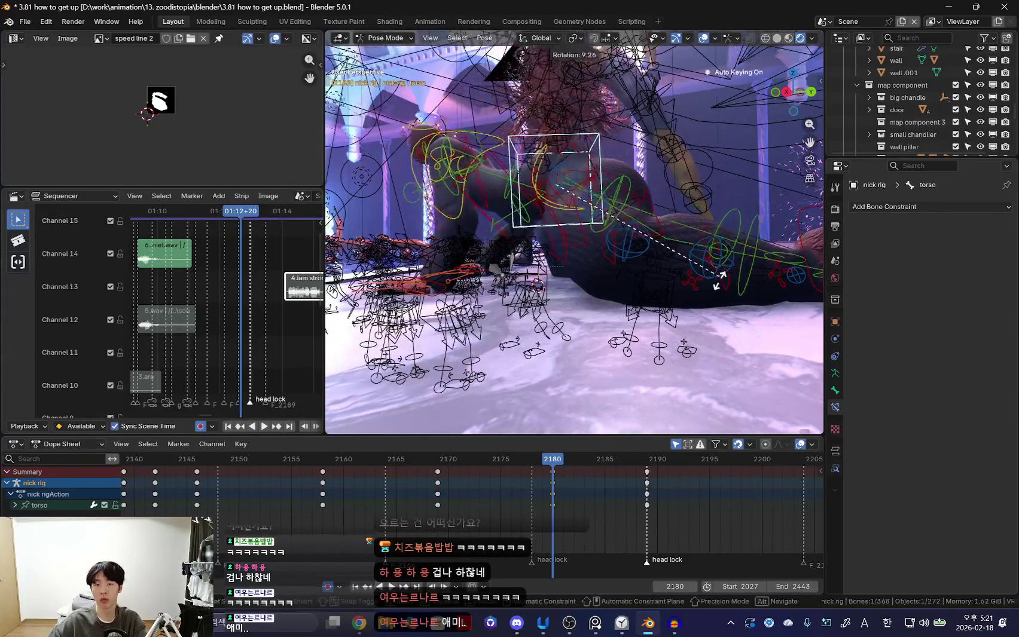
click(631, 278)
key(space)
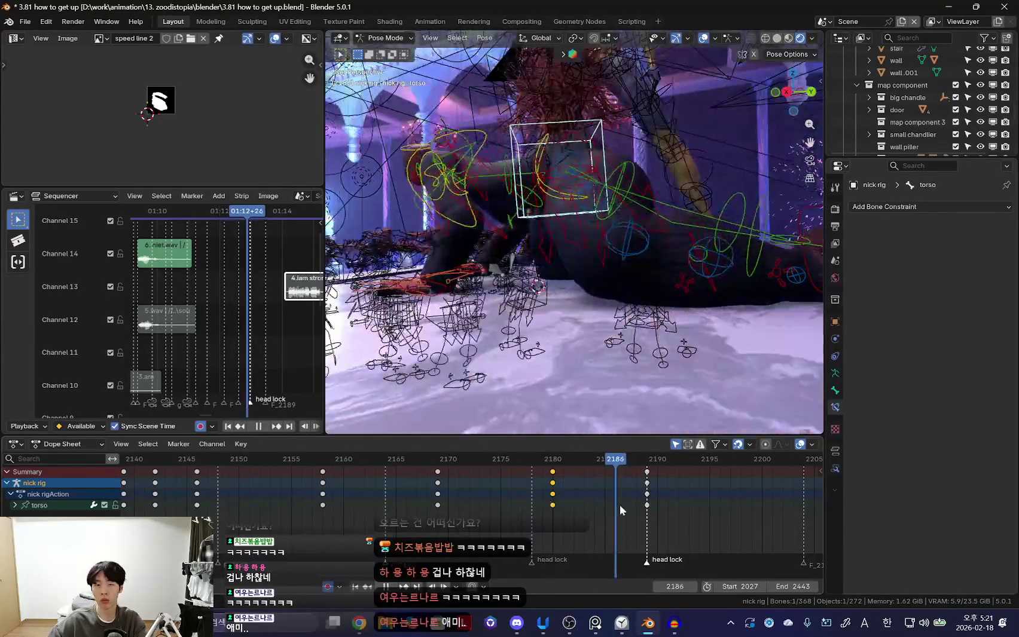
key(space)
Delete the chest keys at 2189 and 2190 and shift the keys near 2181 to 2183.
key(bracketright)
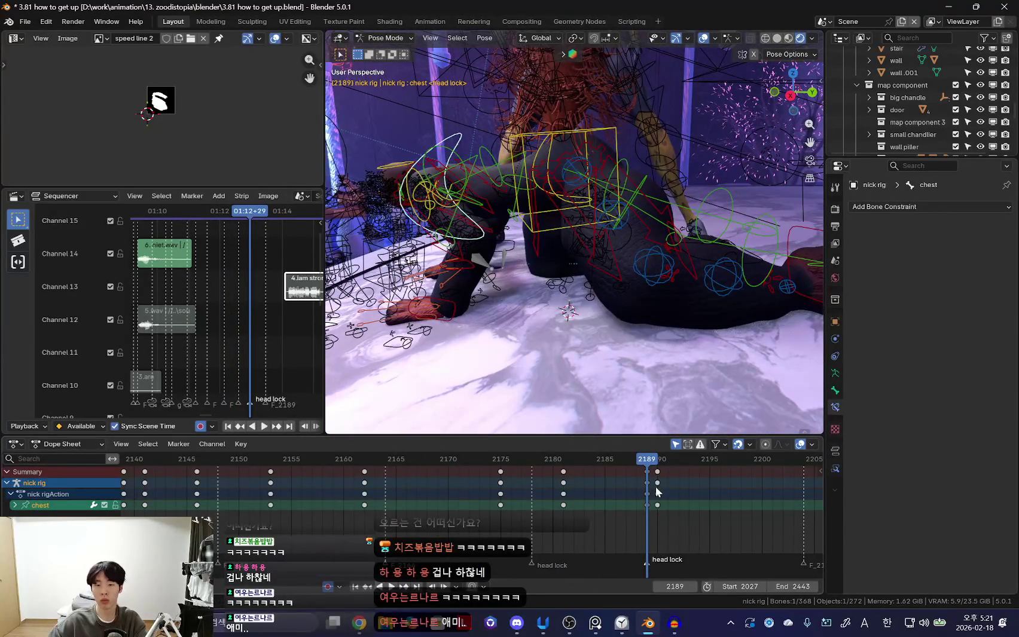
drag(657, 491, 632, 473)
key(Delete)
key(shift+alt+z)
key(Up)
key(space)
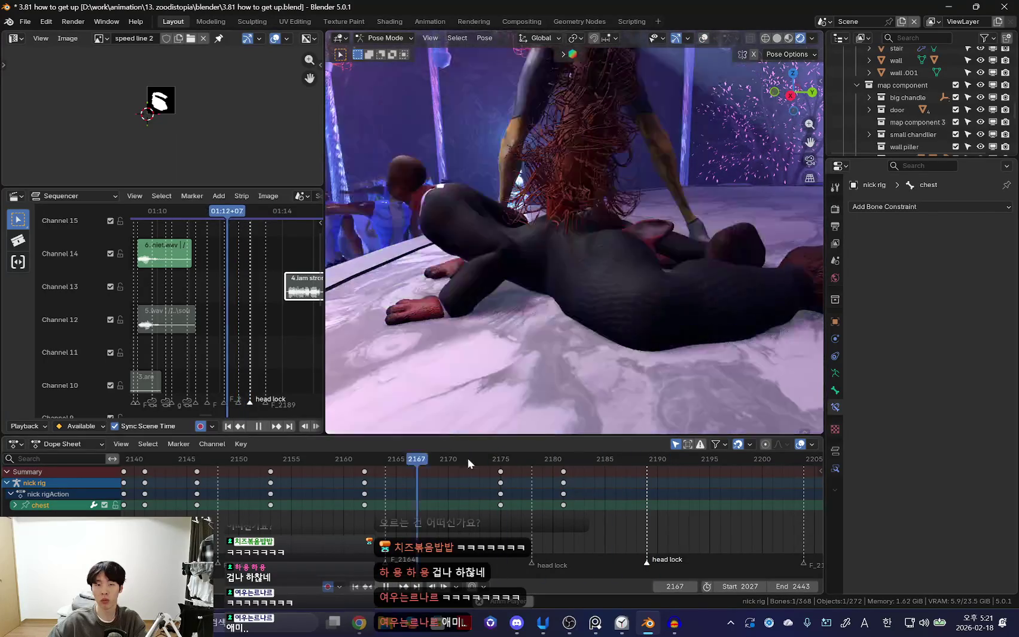
drag(563, 483, 584, 483)
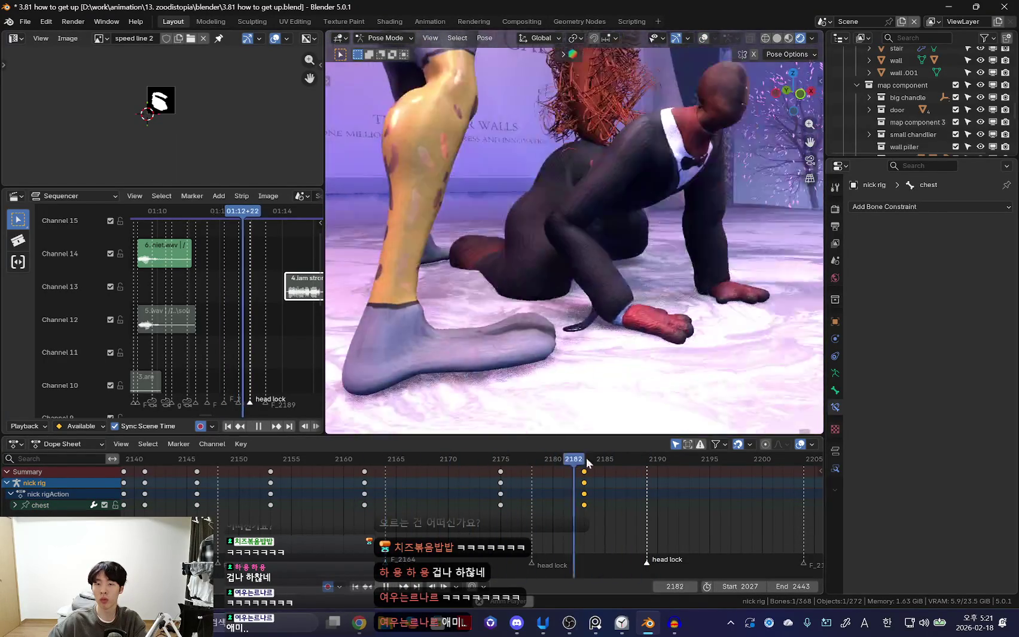
scroll(511, 495, down, 2)
click(561, 508)
scroll(479, 510, up, 1)
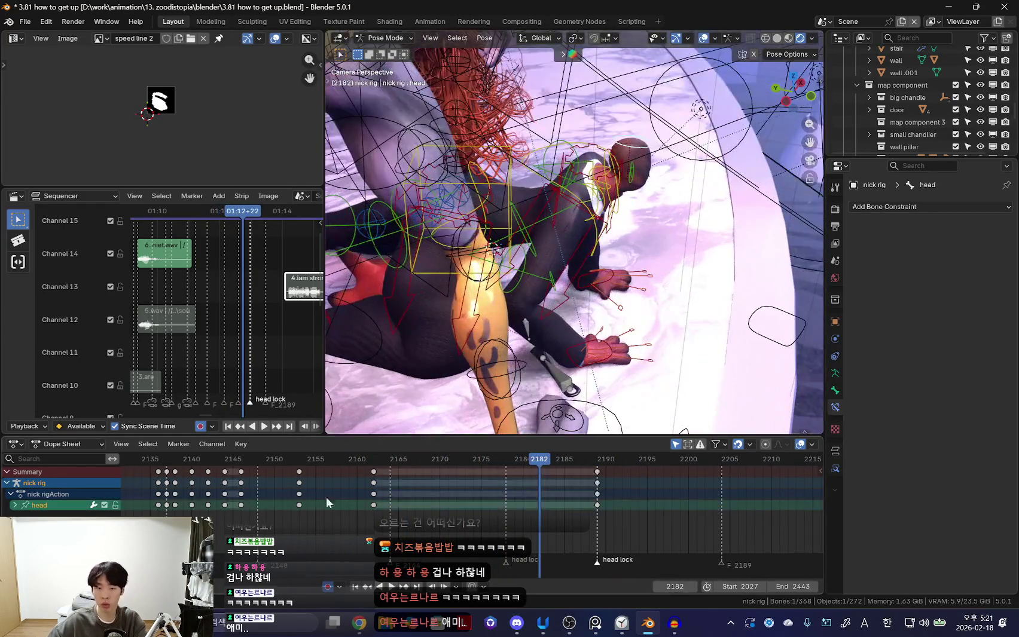
Rotate the head at frame 2162 and review playback to frame 2170.
drag(326, 497, 374, 499)
key(shift+alt+z)
key(r)
key(r)
click(662, 323)
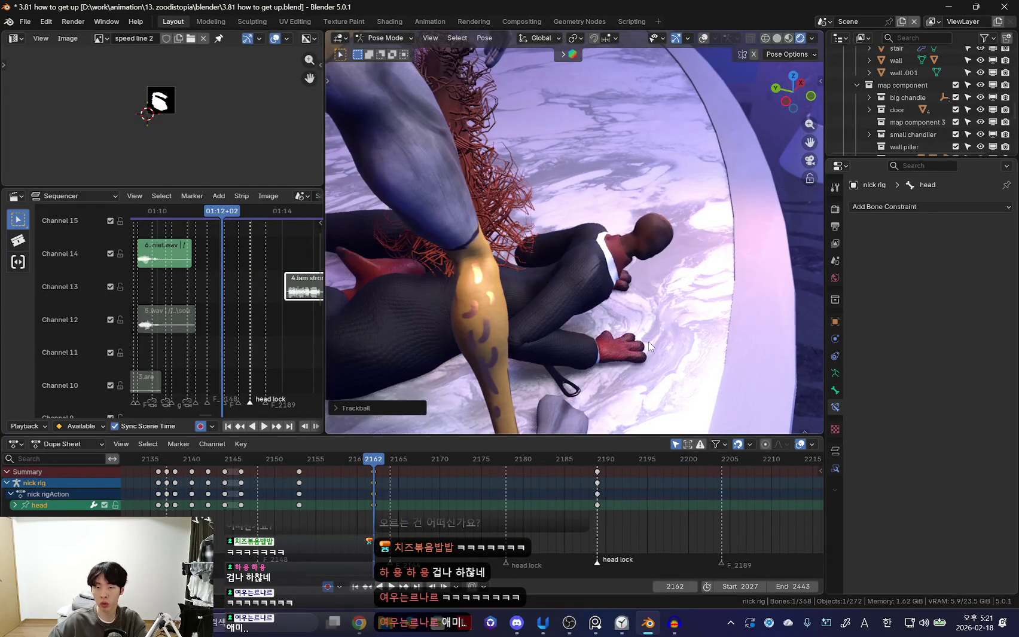
key(space)
key(space)
key(shift+alt+z)
Select the neck and key its pose between frames 2162 and 2170.
click(617, 208)
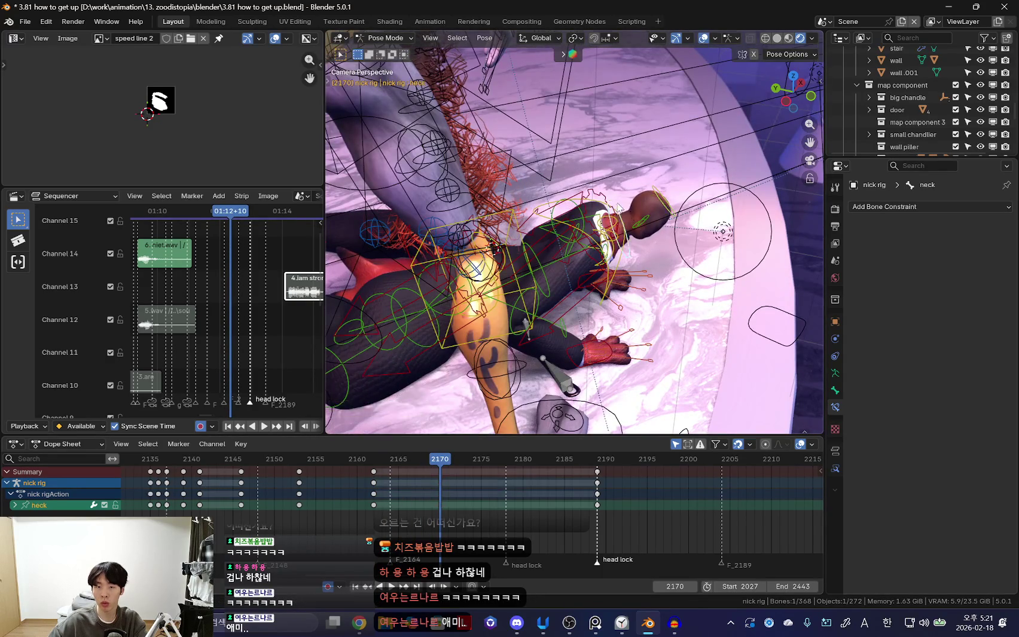
key(shift+alt+z)
key(space)
drag(375, 503, 438, 503)
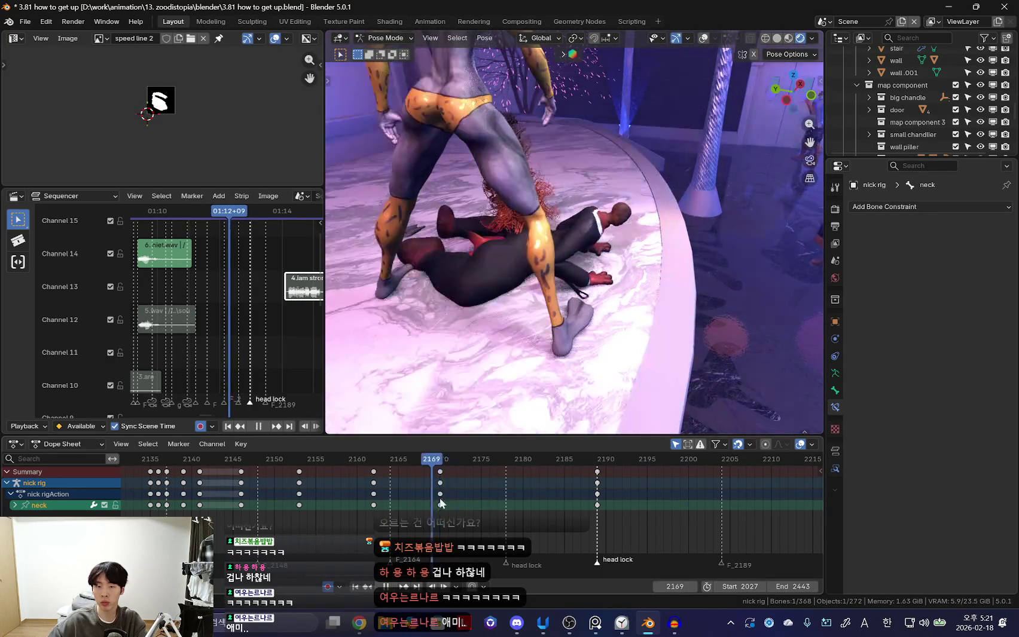
key(space)
key(i)
key(Down)
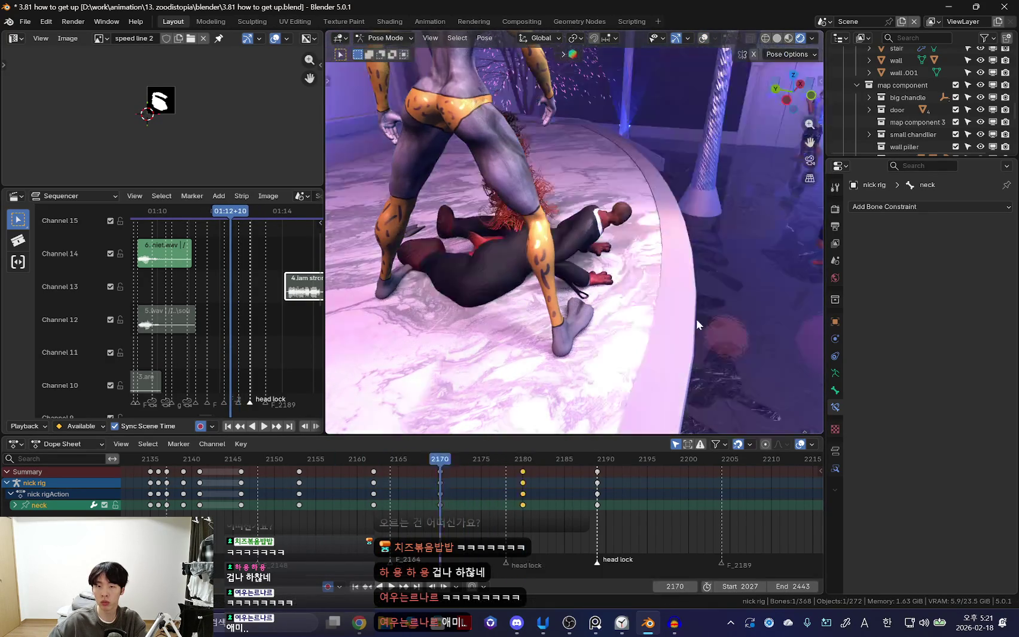
key(ctrl+z)
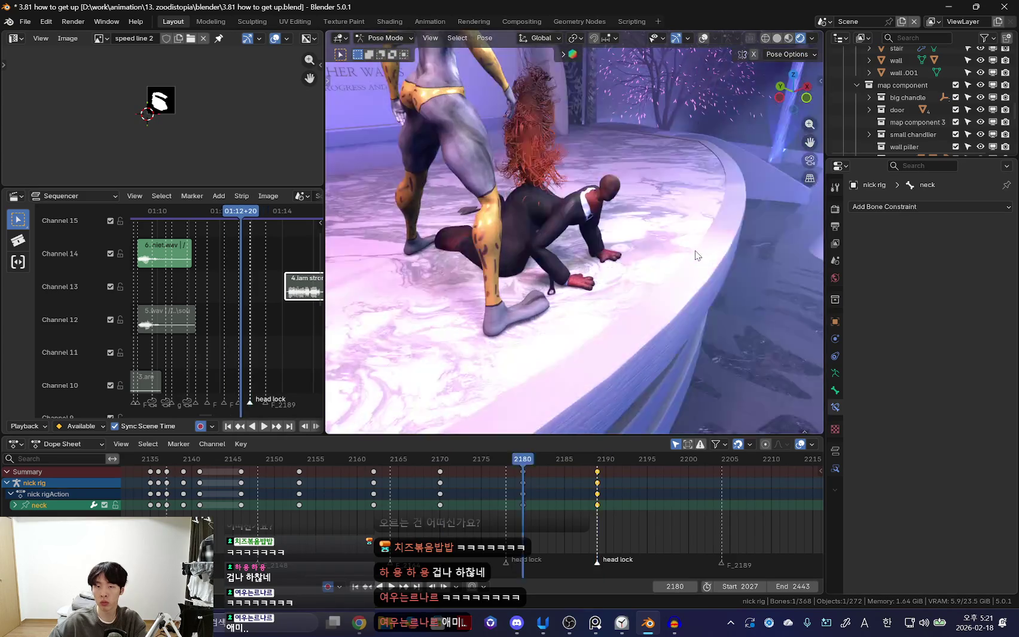
Tilt the head with two rotations at head-lock keyframe 2189 and play it back.
key(Up)
key(shift+alt+z)
key(shift+alt+z)
key(r)
click(584, 166)
key(r)
click(604, 257)
key(space)
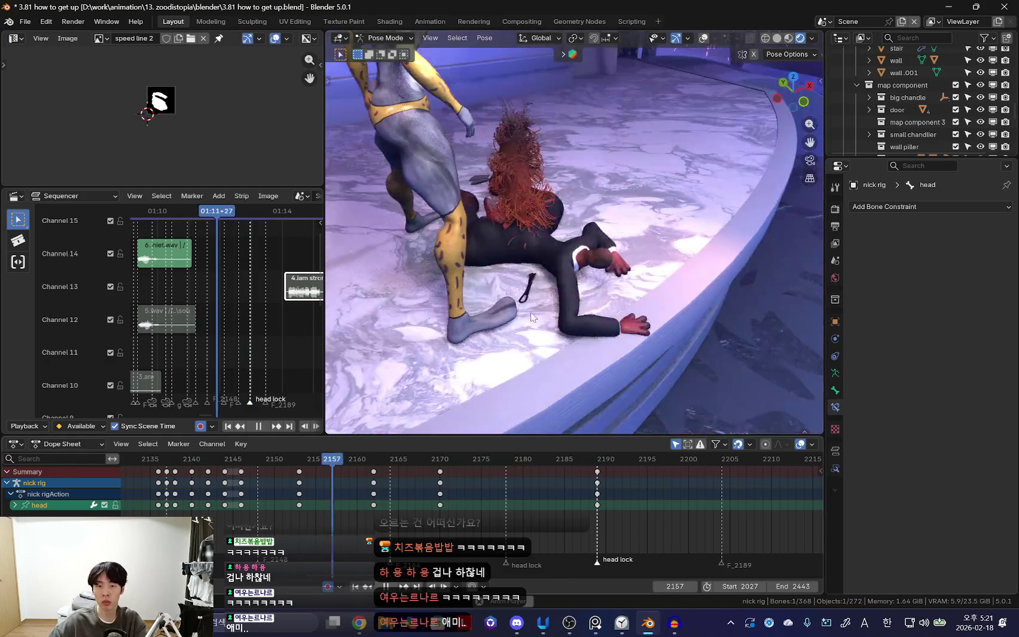
key(space)
Select the right shoulder bone and play back the animation.
key(shift+alt+z)
click(567, 164)
key(shift+alt+z)
key(space)
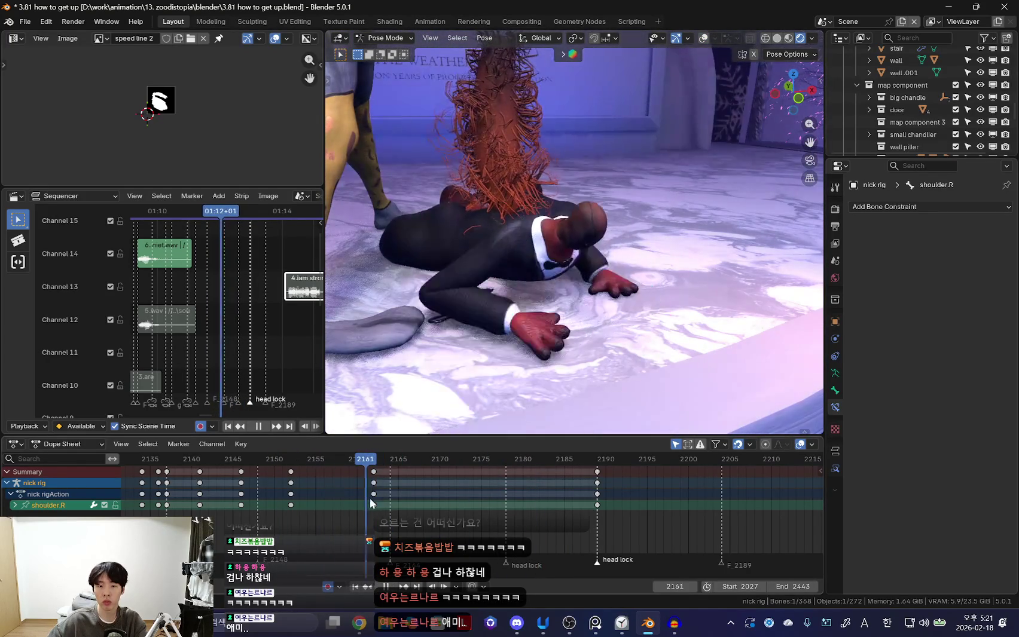
Zoom the Dope Sheet in on the keys near frame 2157 and review them in playback.
key(space)
scroll(344, 504, up, 2)
drag(344, 505, 285, 486)
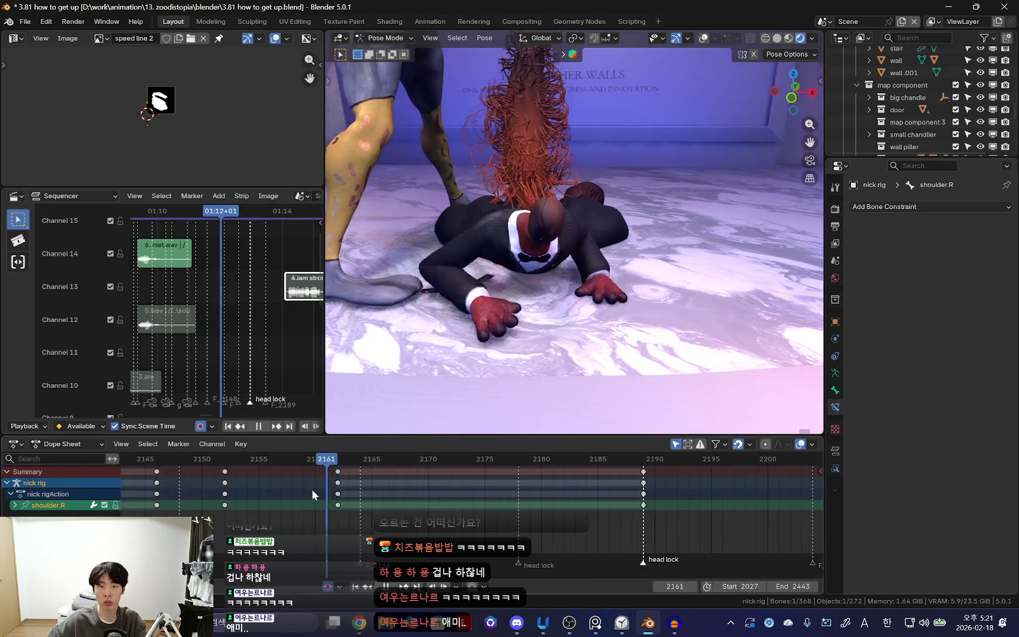
key(i)
key(space)
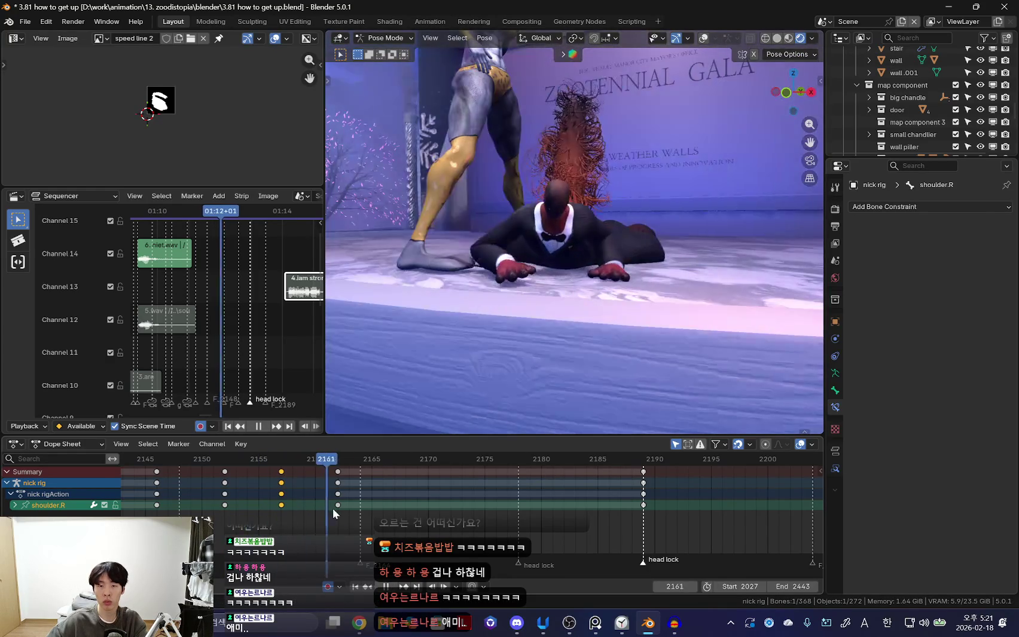
click(361, 505)
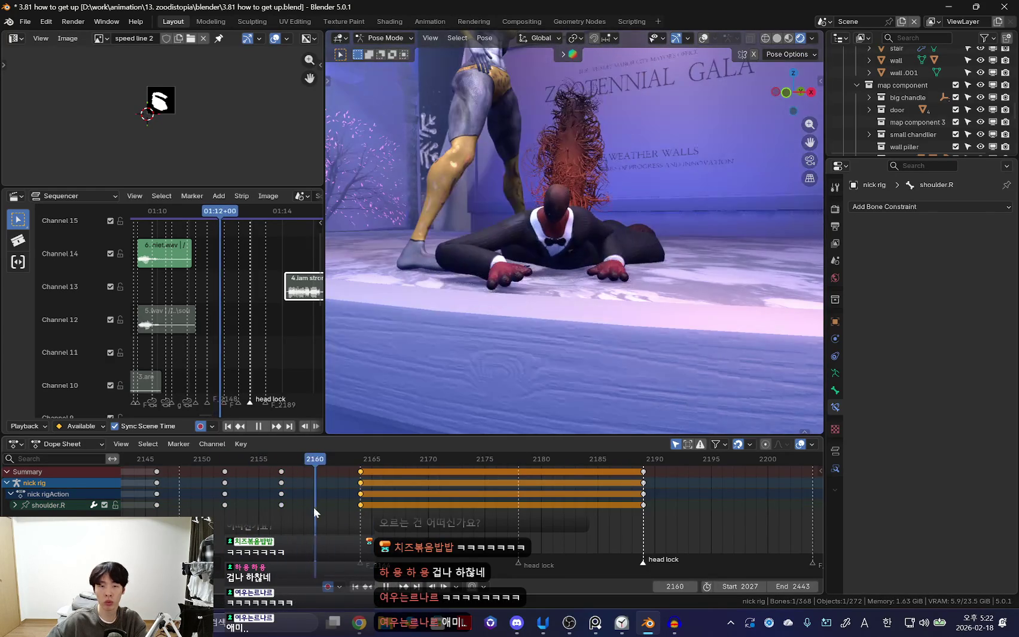
click(314, 505)
key(Escape)
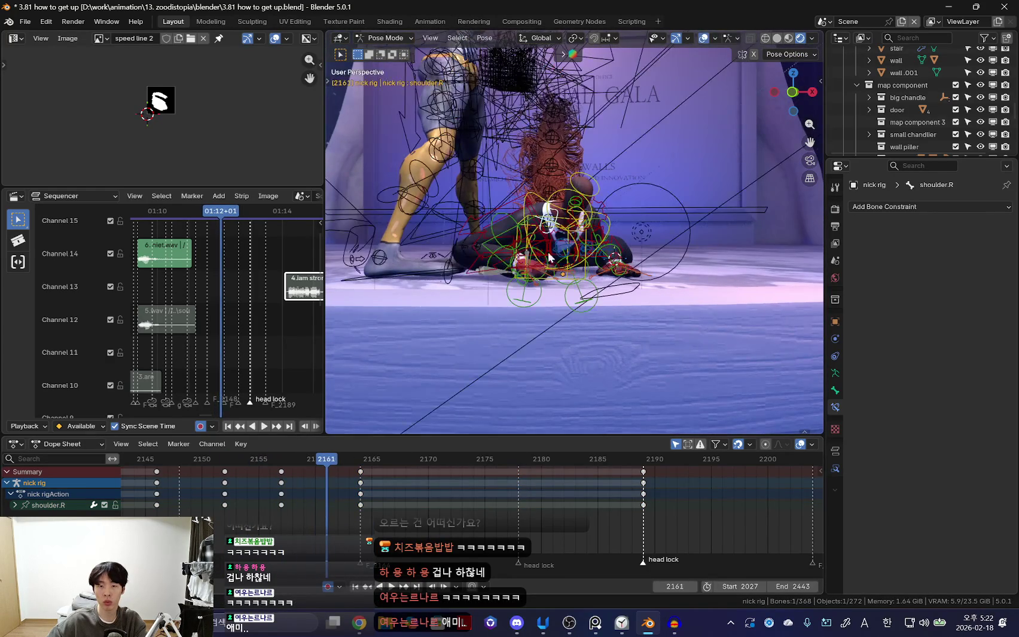
Move and key hand_ik.R at 2159, shifting its keys from 2163 to about 2166.
click(583, 313)
middle_drag(583, 313, 728, 329)
key(g)
click(755, 343)
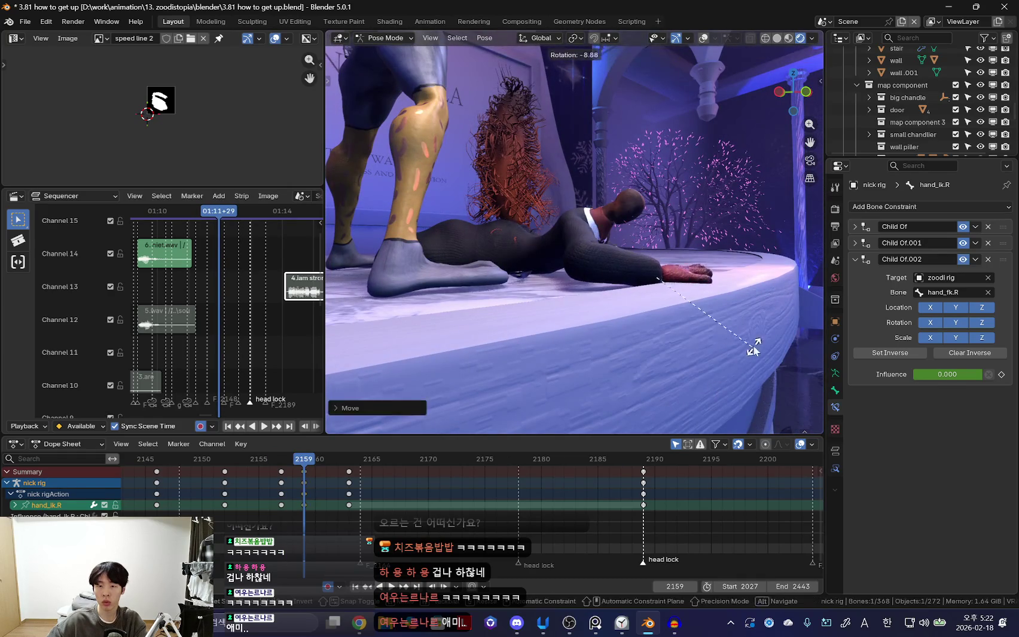
key(space)
drag(339, 494, 373, 494)
key(shift+ctrl+space)
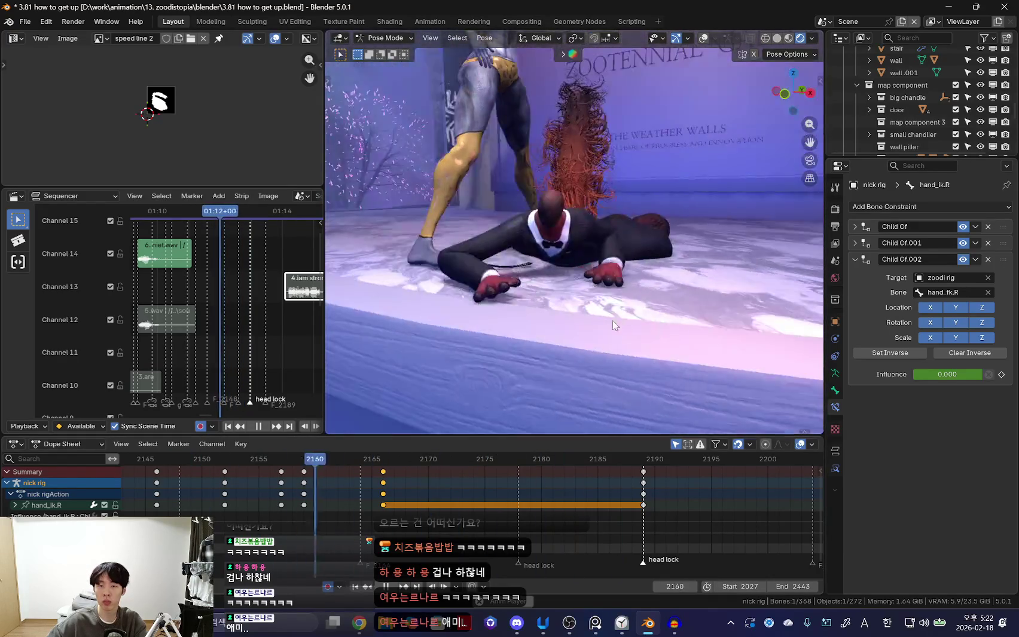
key(space)
Select shoulder.R and rotate it at frame 2182.
click(536, 126)
click(536, 125)
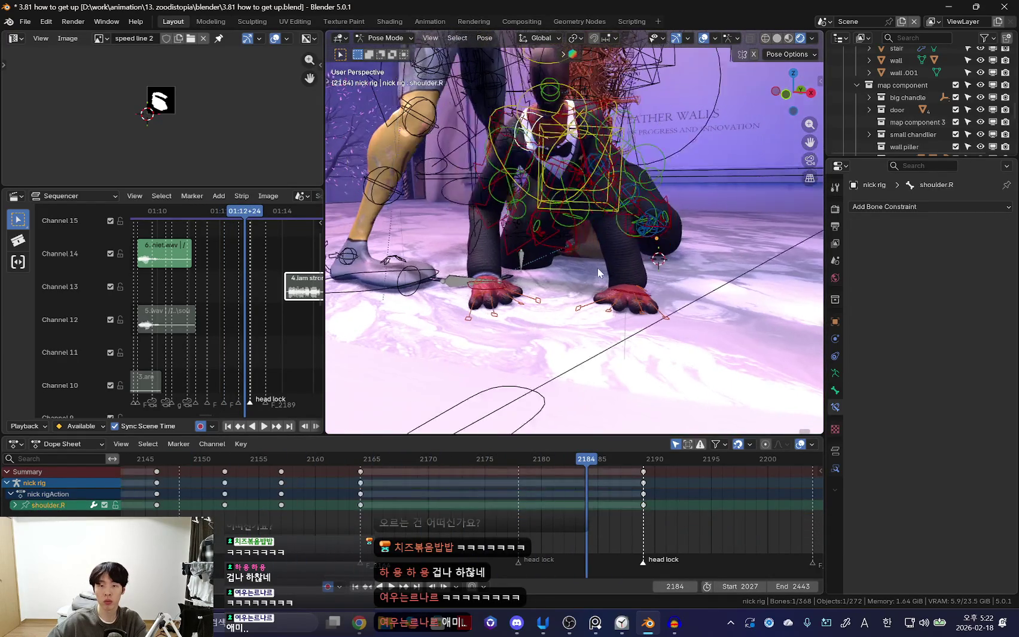
key(shift+alt+z)
key(Down)
key(space)
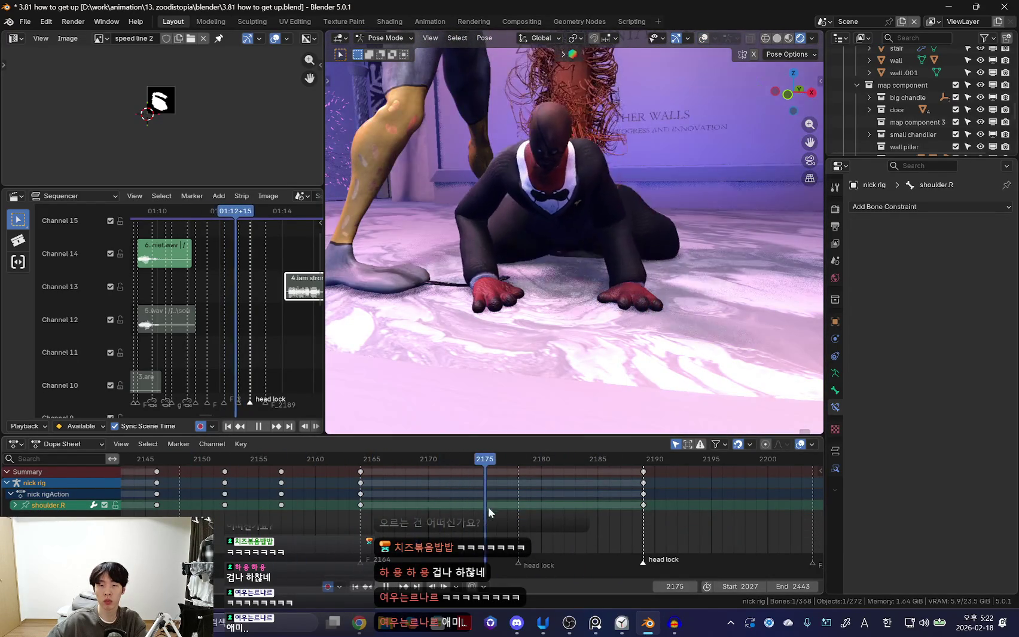
key(space)
key(r)
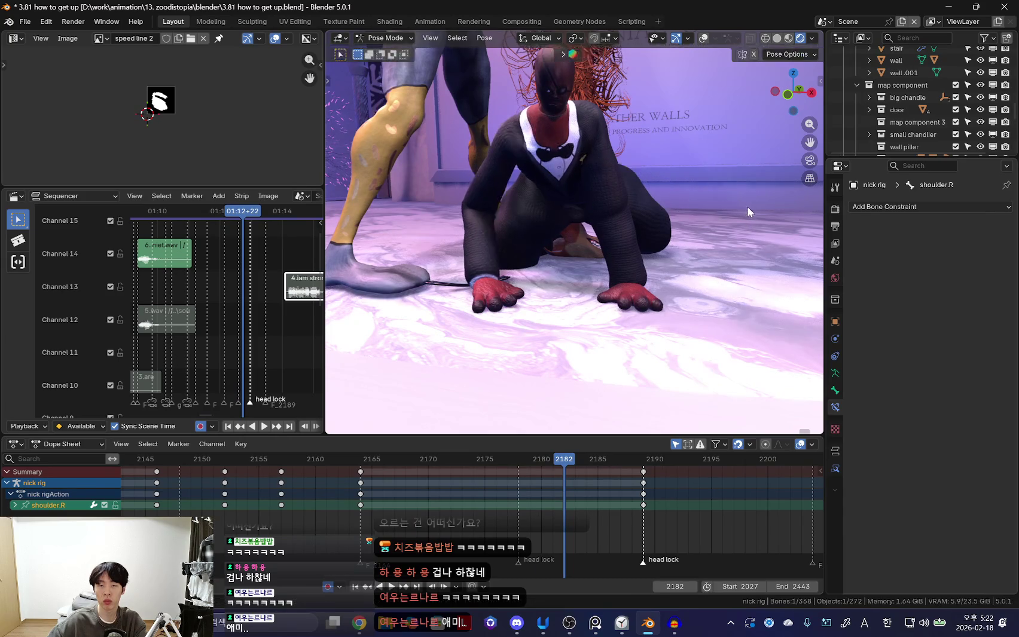
click(570, 309)
Key the right shoulder at 2182 and compare it against the 2189 head-lock key.
key(Down)
key(Up)
key(Up)
key(Down)
key(Down)
key(space)
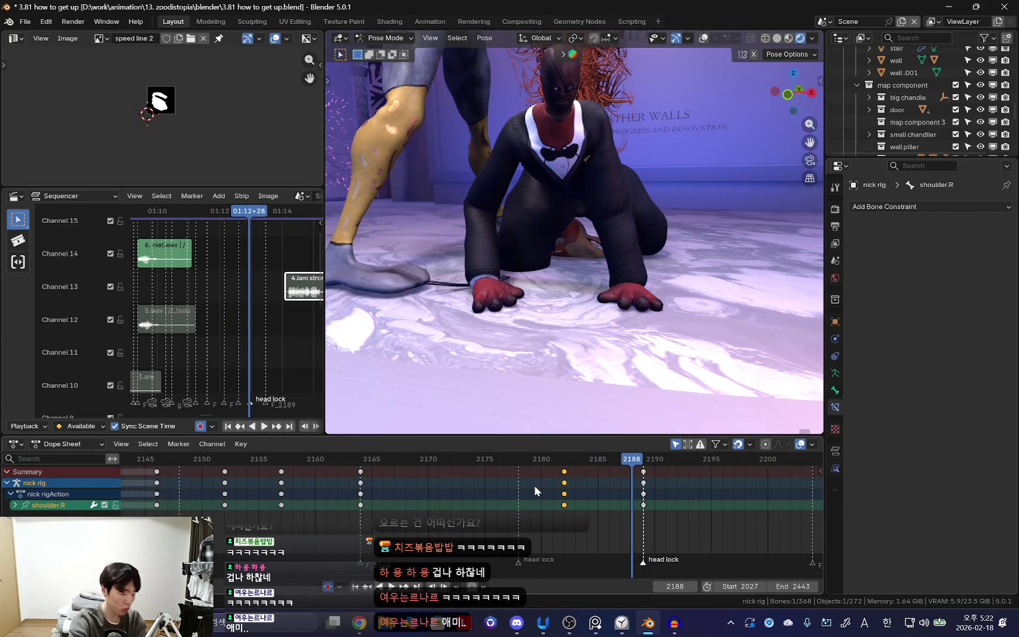
key(Up)
key(Down)
key(Up)
Select shoulder.L and rotate it to key frame 2176.
key(g)
click(739, 284)
key(shift+alt+z)
click(603, 156)
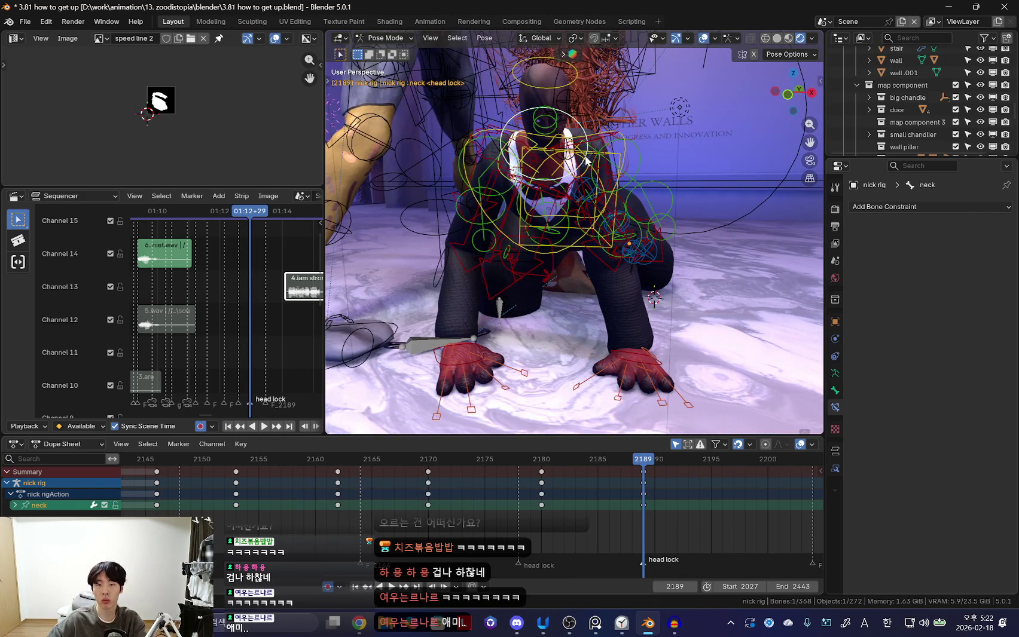
key(shift+alt+z)
key(g)
key(Escape)
drag(338, 459, 494, 520)
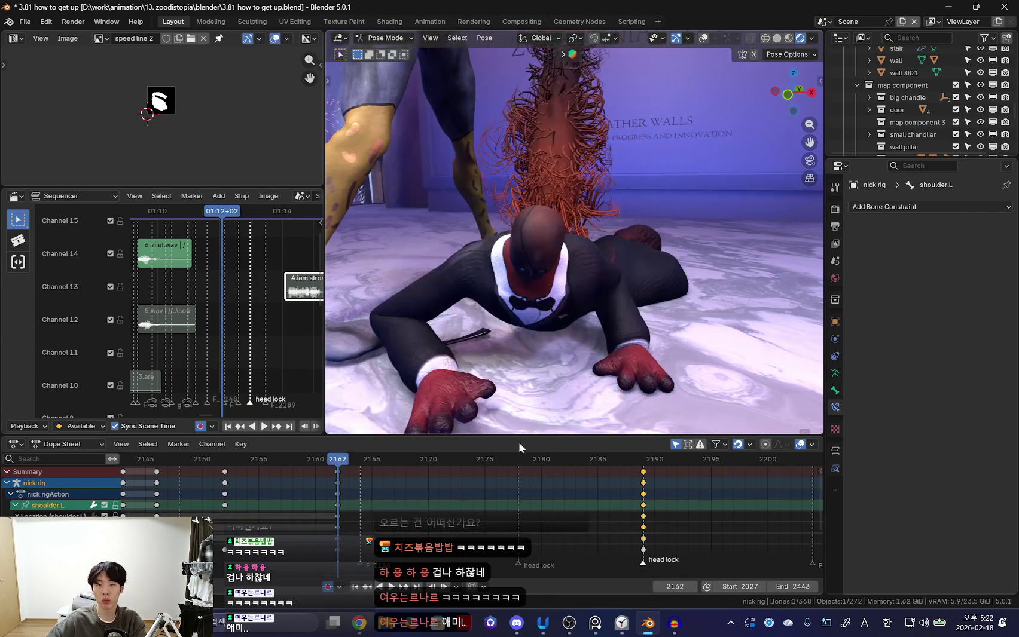
key(r)
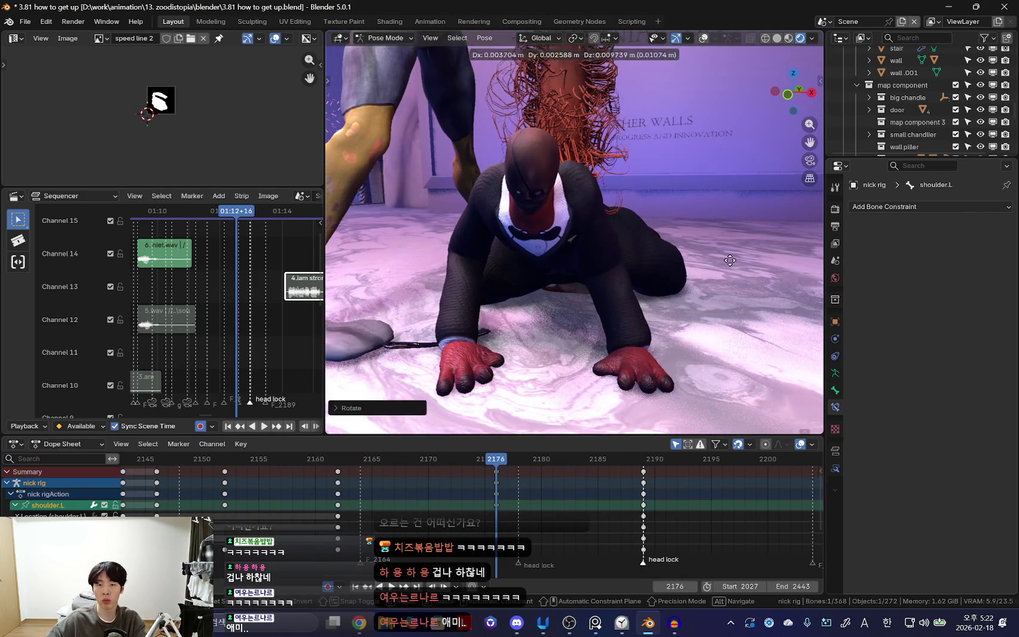
click(717, 313)
Select thigh_ik.L, key its rotation at frame 2189 and review the playback.
key(space)
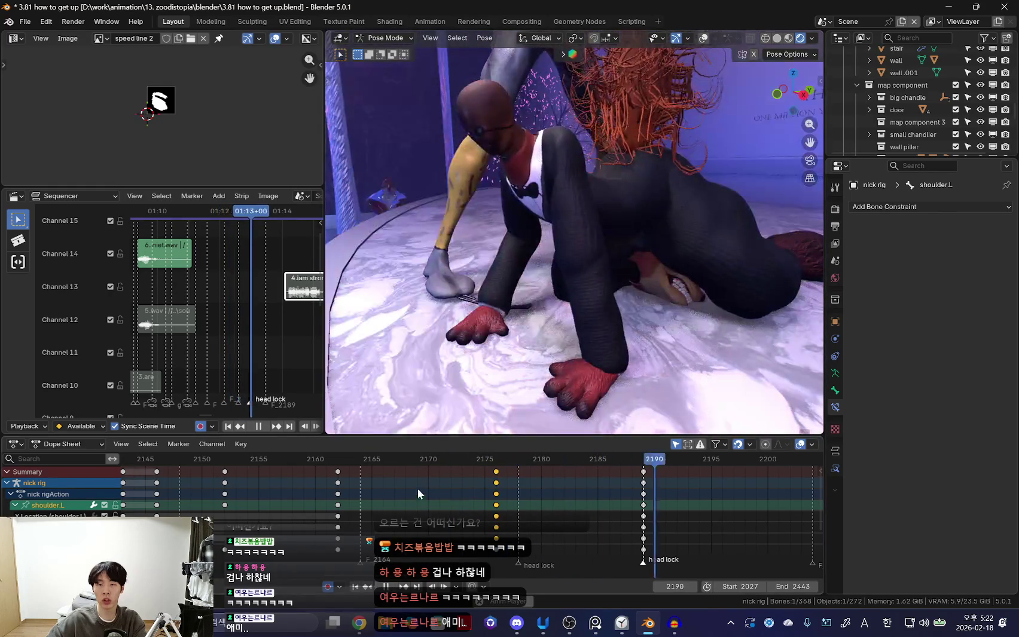
key(space)
key(shift+alt+z)
click(686, 274)
key(shift+alt+z)
key(Up)
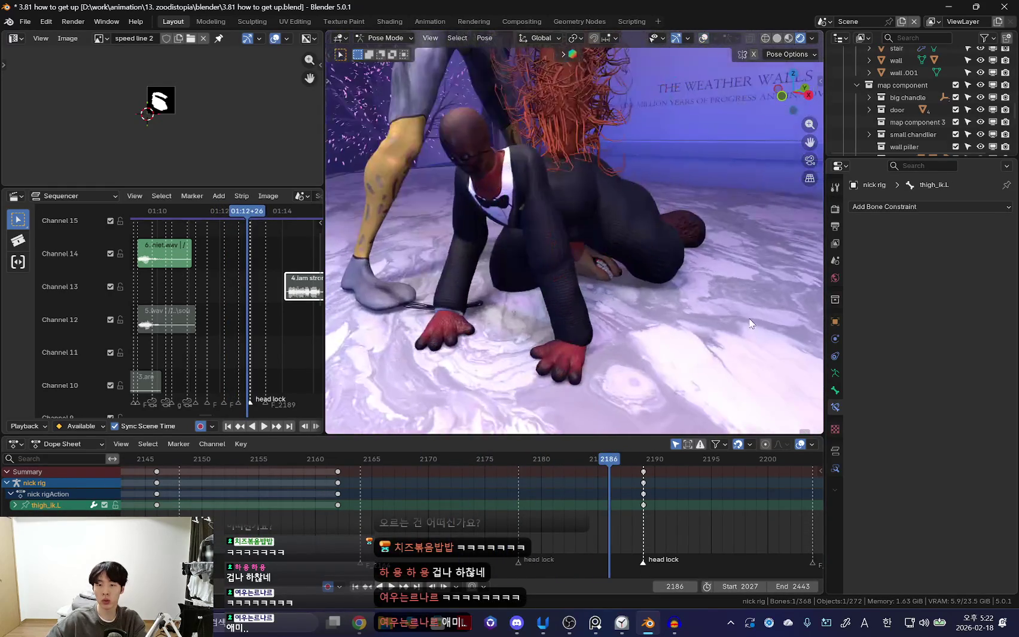
middle_drag(748, 317, 483, 347)
key(ctrl+shift+space)
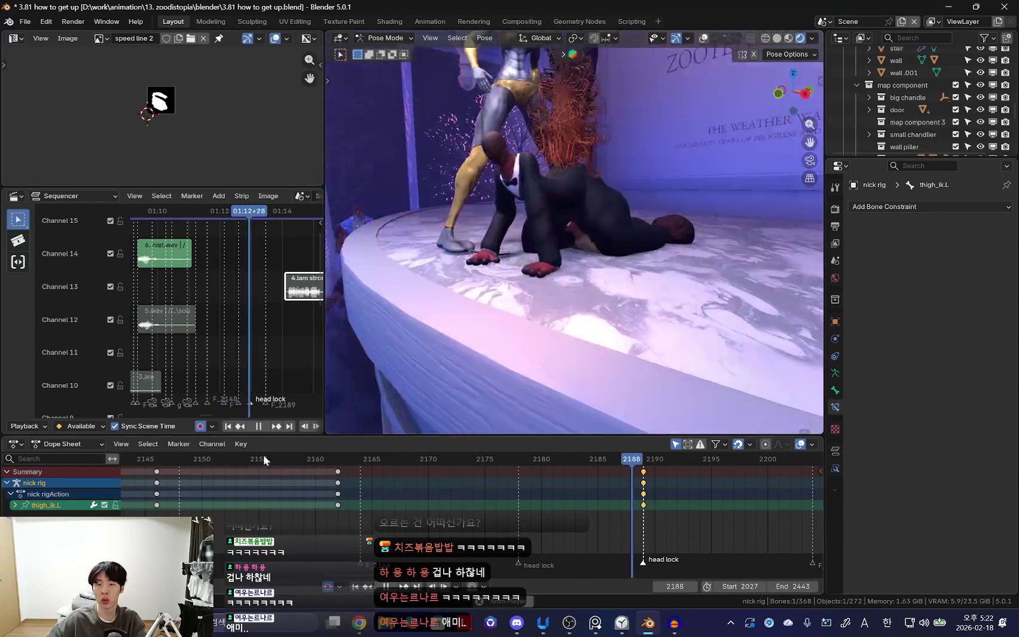
key(space)
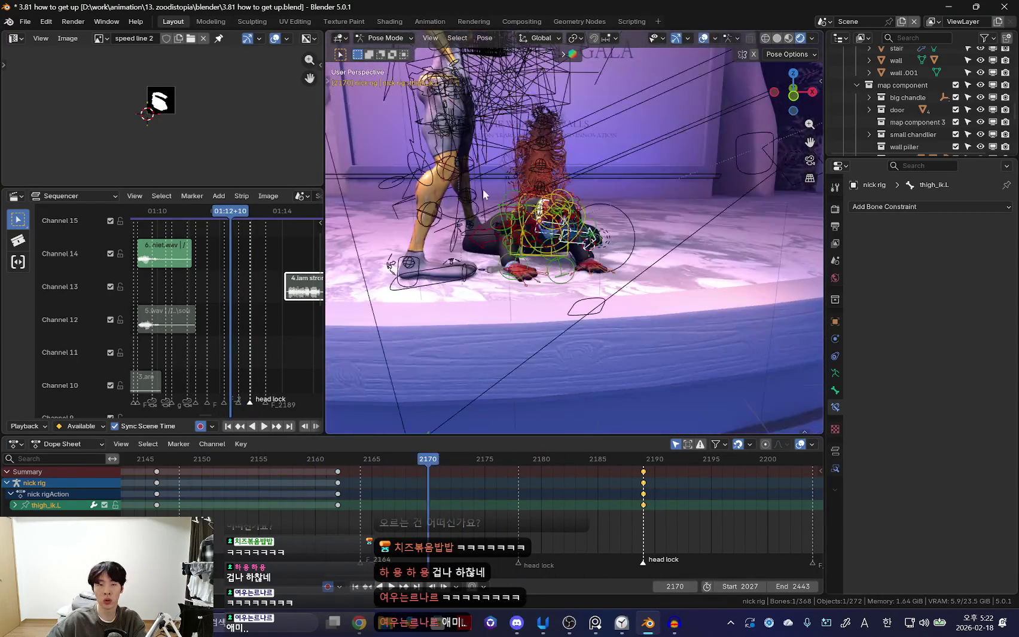
Switch from Pose Mode to Object Mode, deselect everything and hide the rig overlays.
click(482, 188)
mouse_move(499, 185)
middle_down()
mouse_move(557, 222)
mouse_move(578, 275)
mouse_move(574, 233)
middle_up()
key(ctrl+Tab)
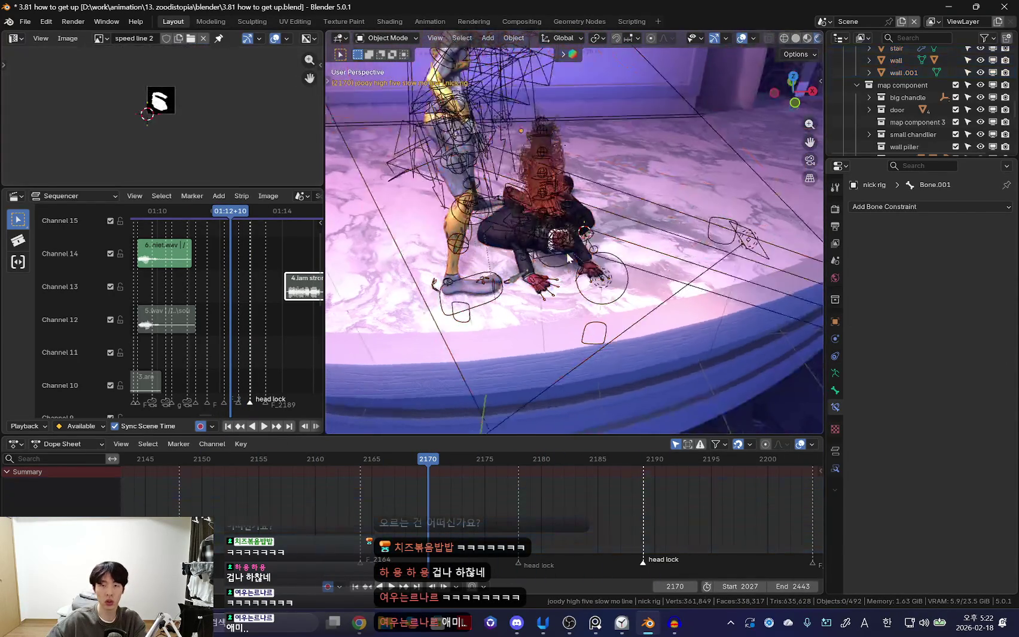
key(alt+a)
key(shift+alt+z)
click(25, 21)
Save the scene as the new version '3.82 nick fury get up easy.blend'.
click(55, 115)
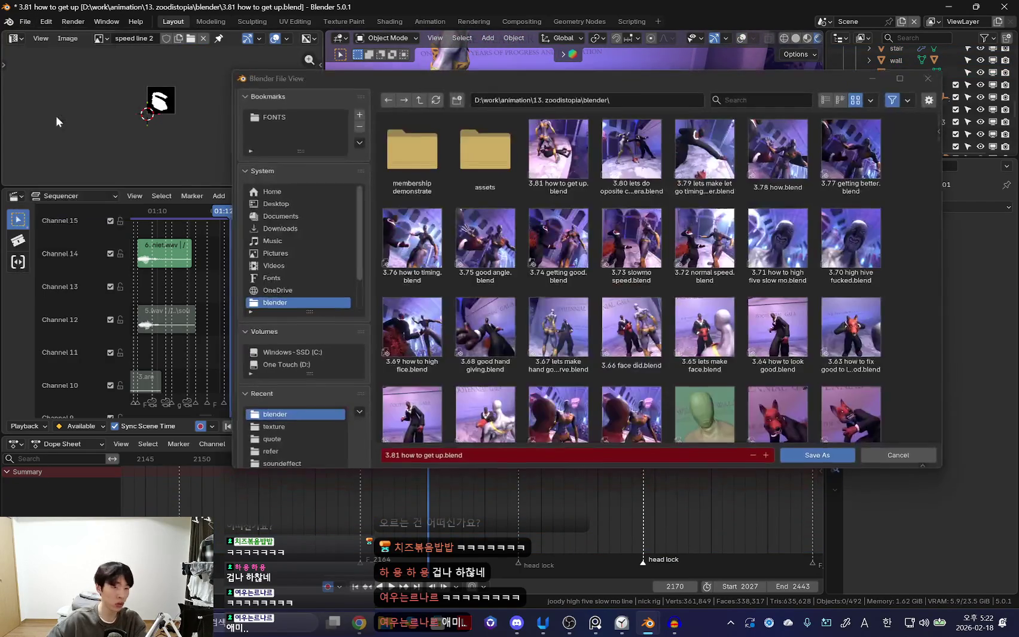
text(3)
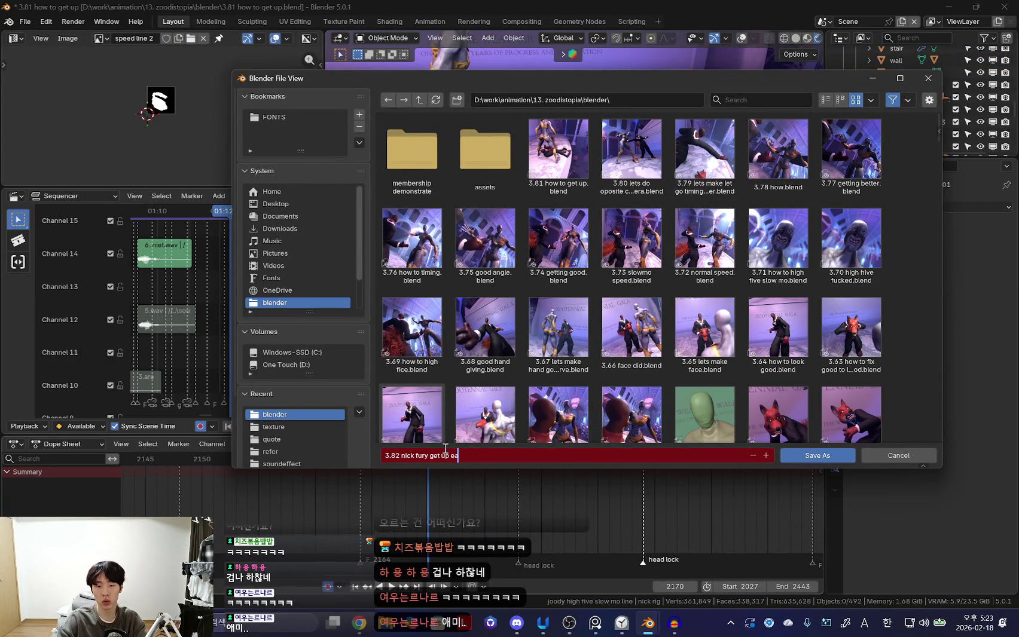
key(Return)
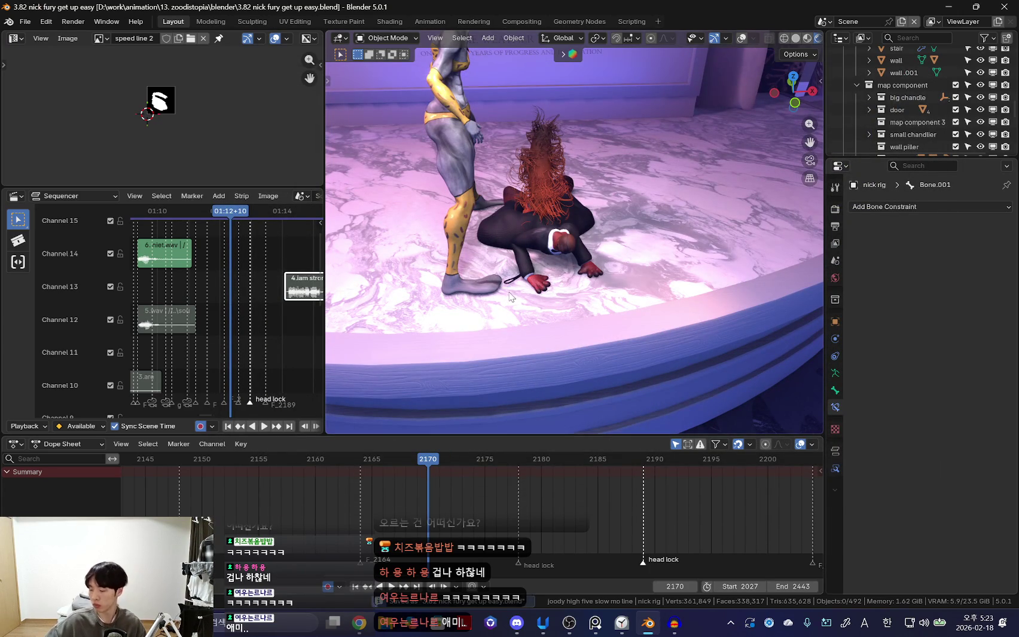
click(359, 623)
Glance over the YouTube Music browser tabs, then bring Blender back to the front.
click(547, 12)
click(392, 9)
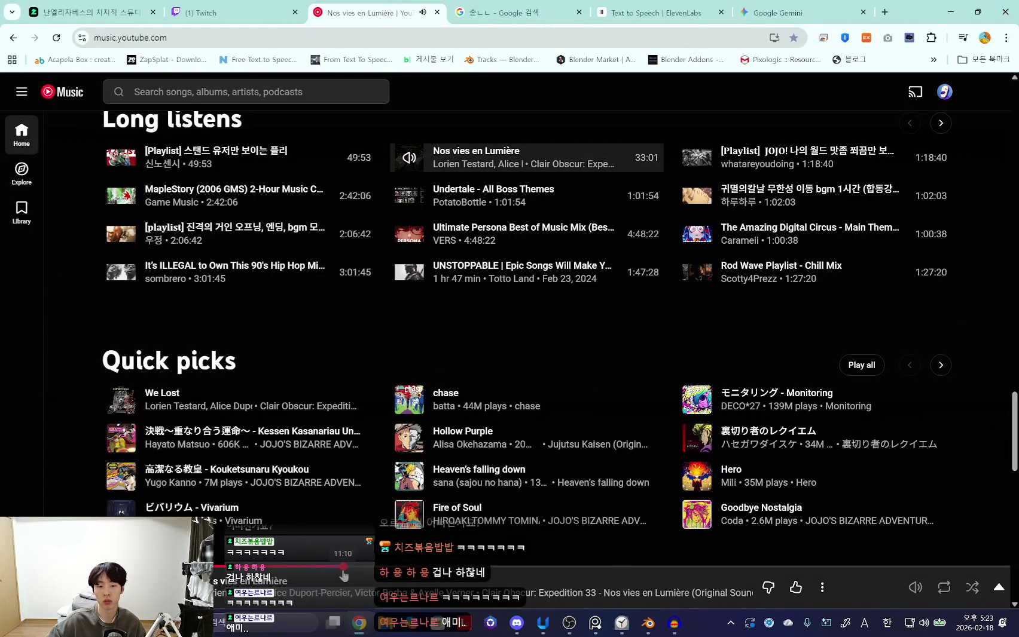
click(950, 12)
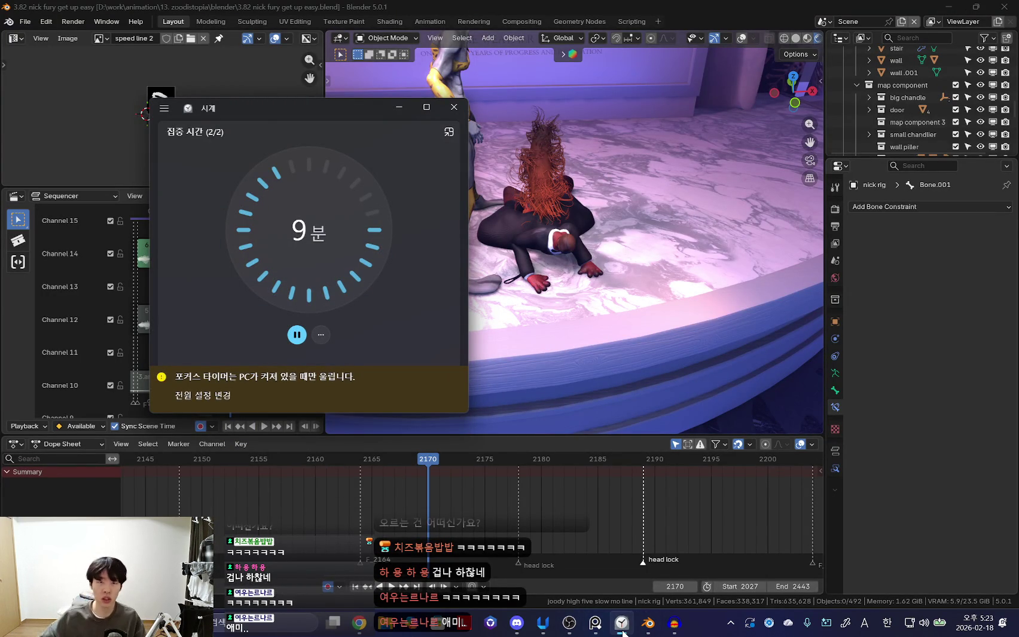
Hide the focus timer and select the tail rig's Bone_master in Pose Mode.
click(395, 111)
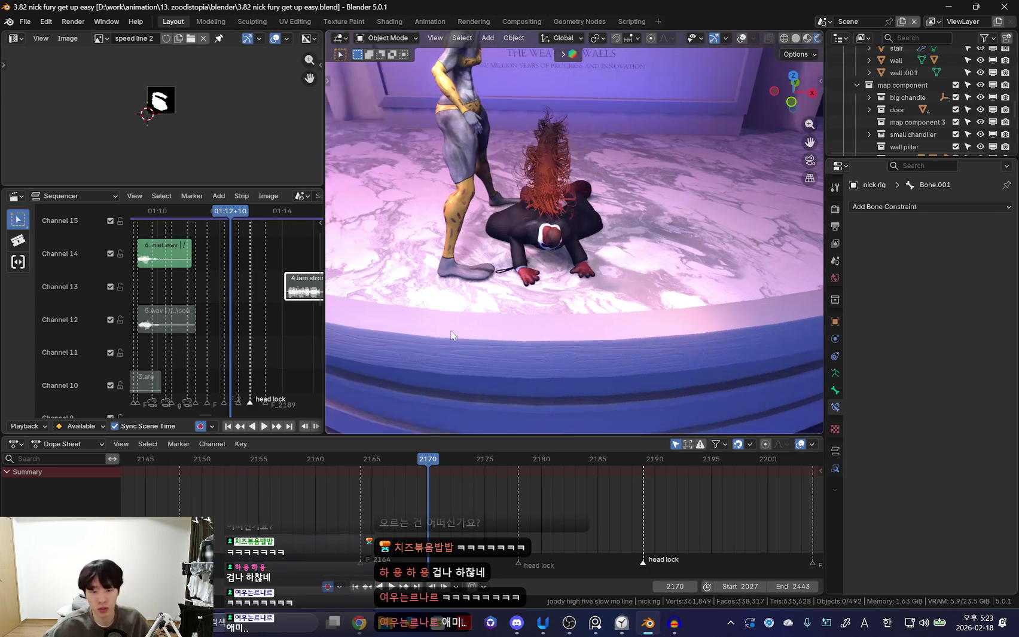
mouse_move(425, 321)
middle_down()
mouse_move(599, 229)
mouse_move(580, 148)
mouse_move(599, 216)
middle_up()
key(shift+alt+z)
click(579, 252)
key(ctrl+Tab)
click(560, 134)
key(ctrl+Tab)
key(shift+alt+z)
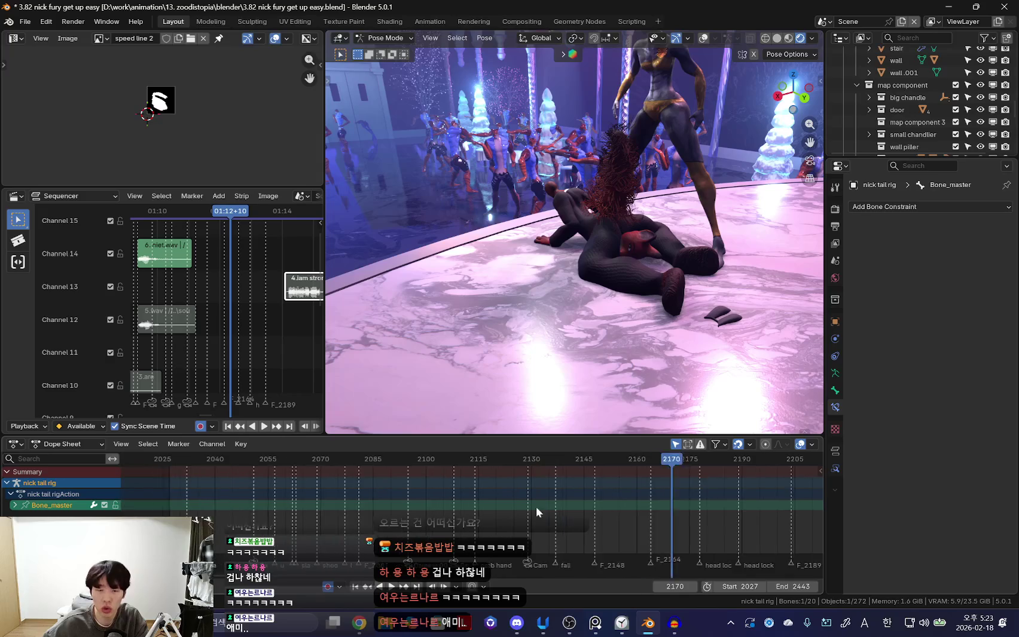
Play back the shot in camera view from frame 2050 to around 2109.
click(290, 458)
key(KP_0)
key(space)
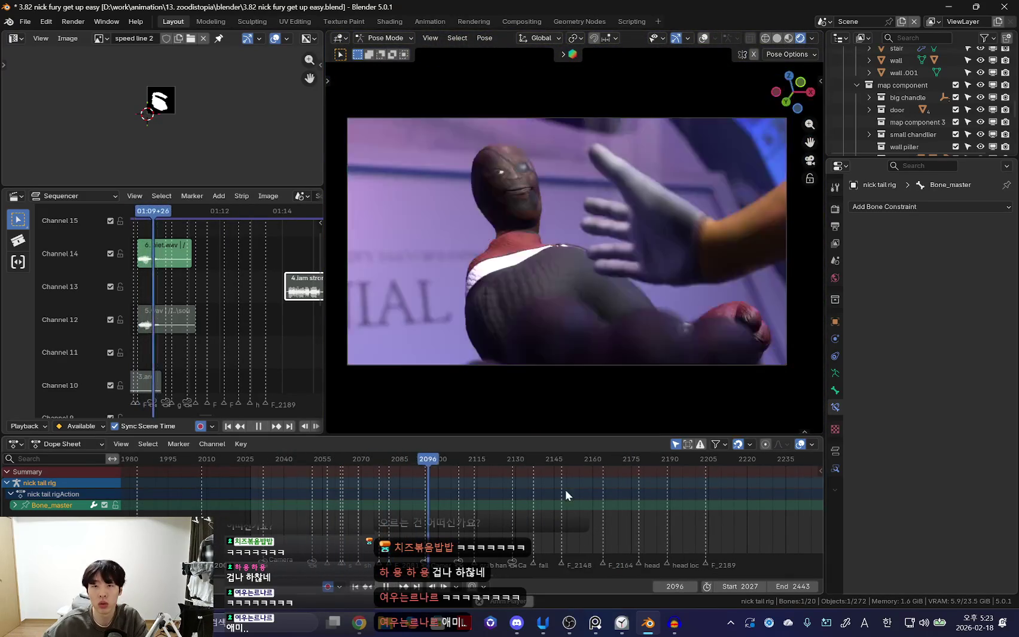
key(space)
scroll(527, 520, up, 1)
key(Escape)
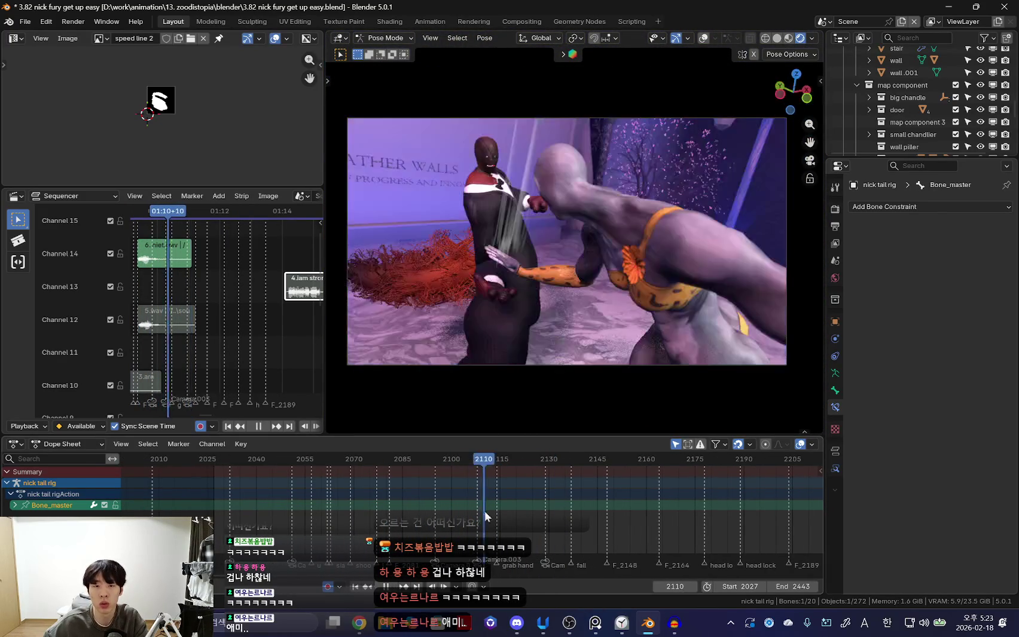
Key the Bone_master pose at 2113, then rotate it to key frame 2118.
key(k)
click(431, 298)
key(space)
key(space)
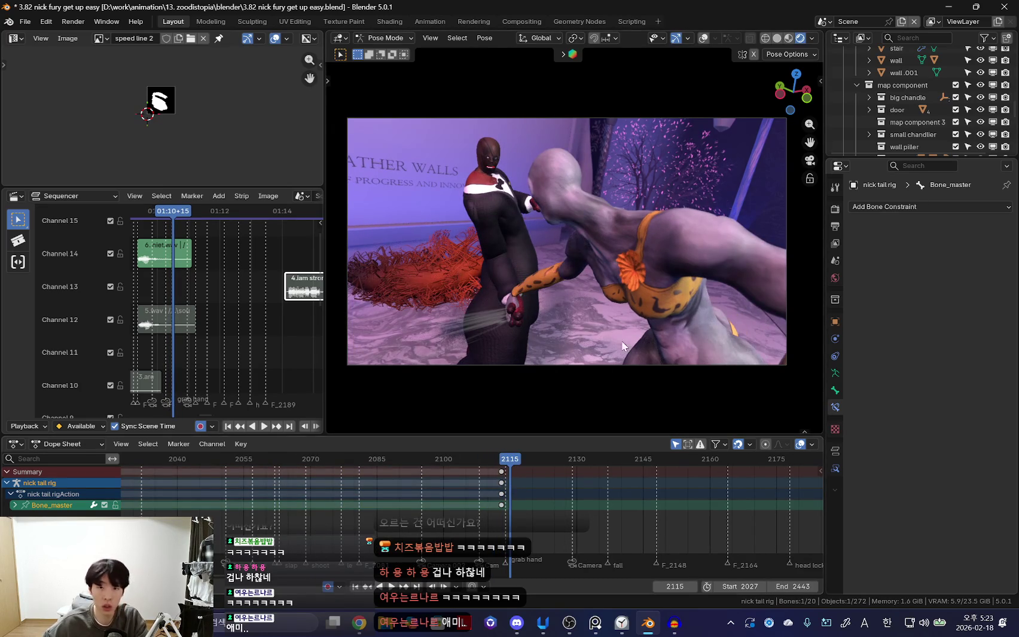
key(space)
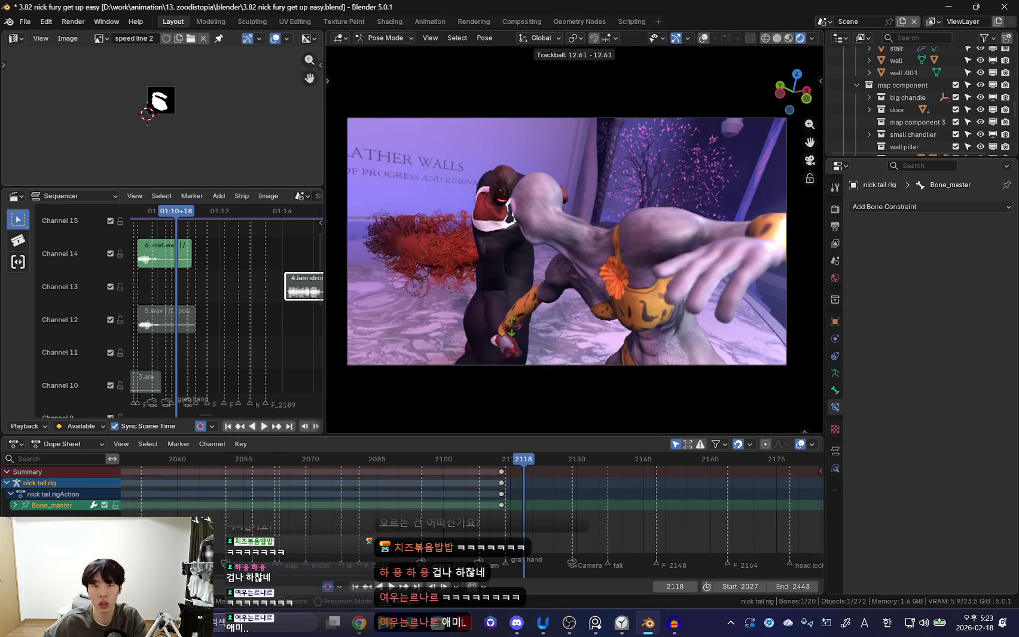
click(610, 292)
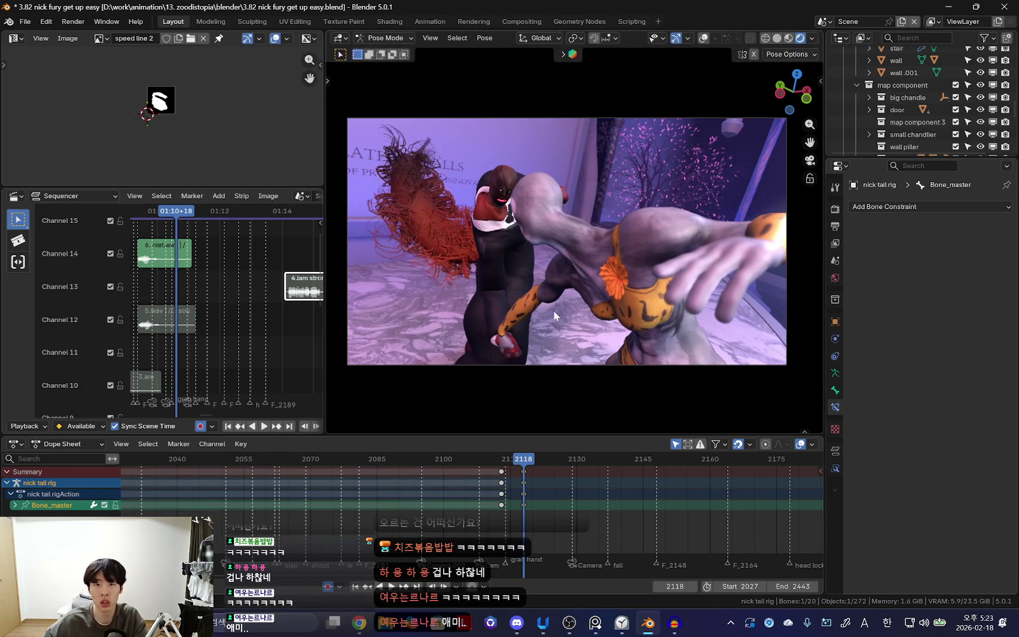
middle_drag(573, 351, 704, 322)
Rotate the tail Bone_master and key it around frames 2123–2128.
key(r)
click(754, 284)
key(space)
scroll(557, 495, up, 2)
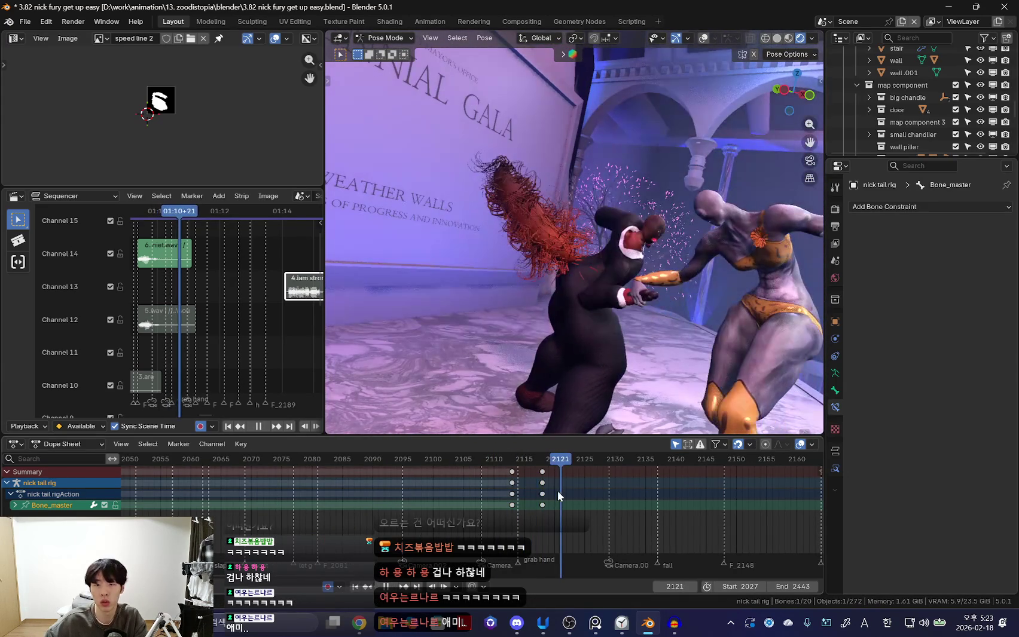
drag(604, 467, 570, 494)
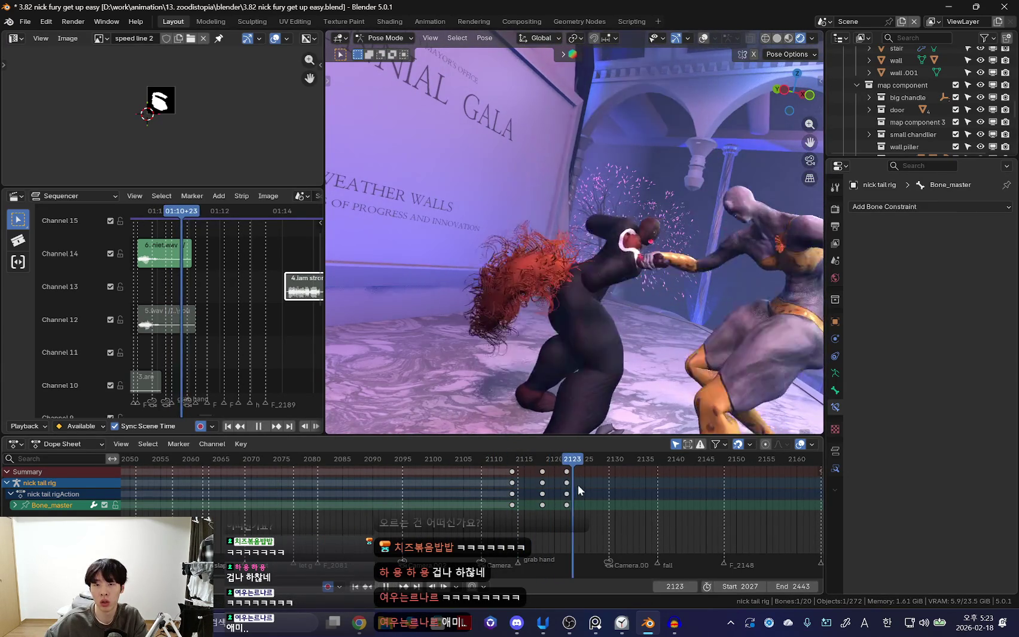
click(721, 374)
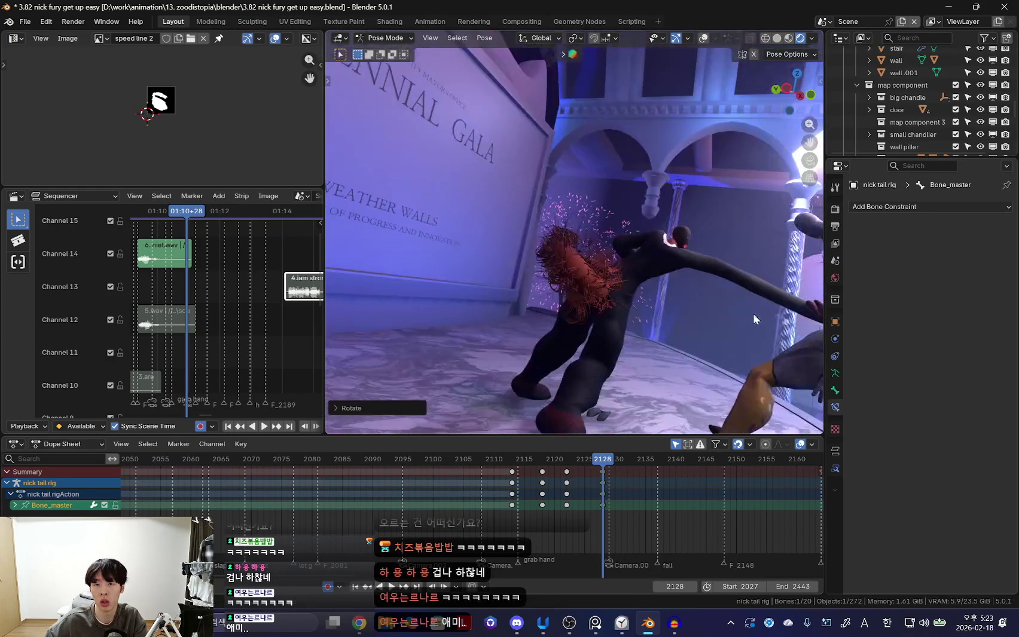
Re-pose the tail with fresh rotations keyed at frames 2122 and 2131.
key(space)
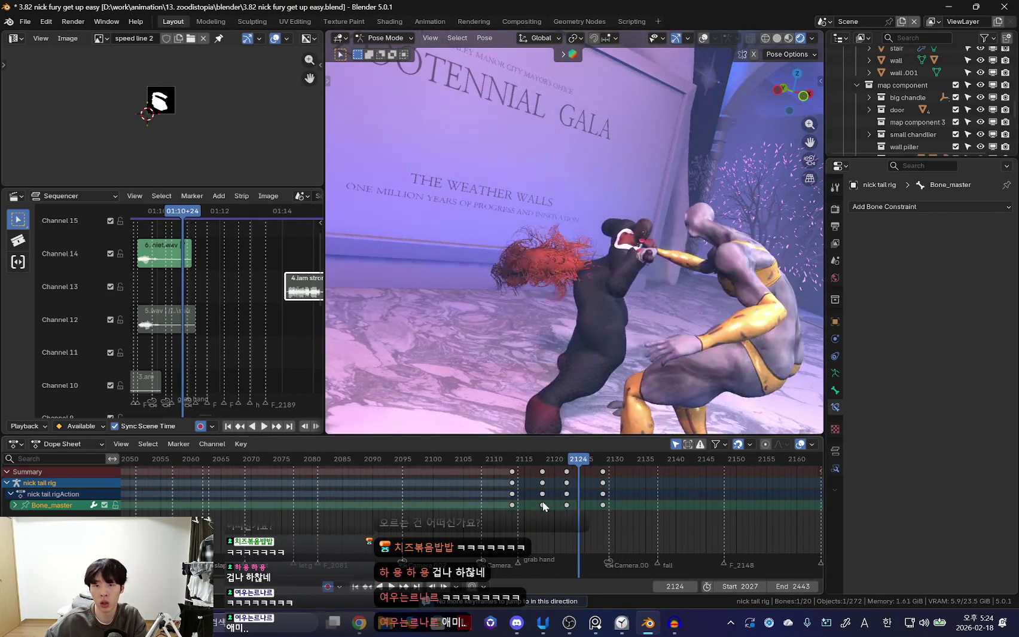
key(space)
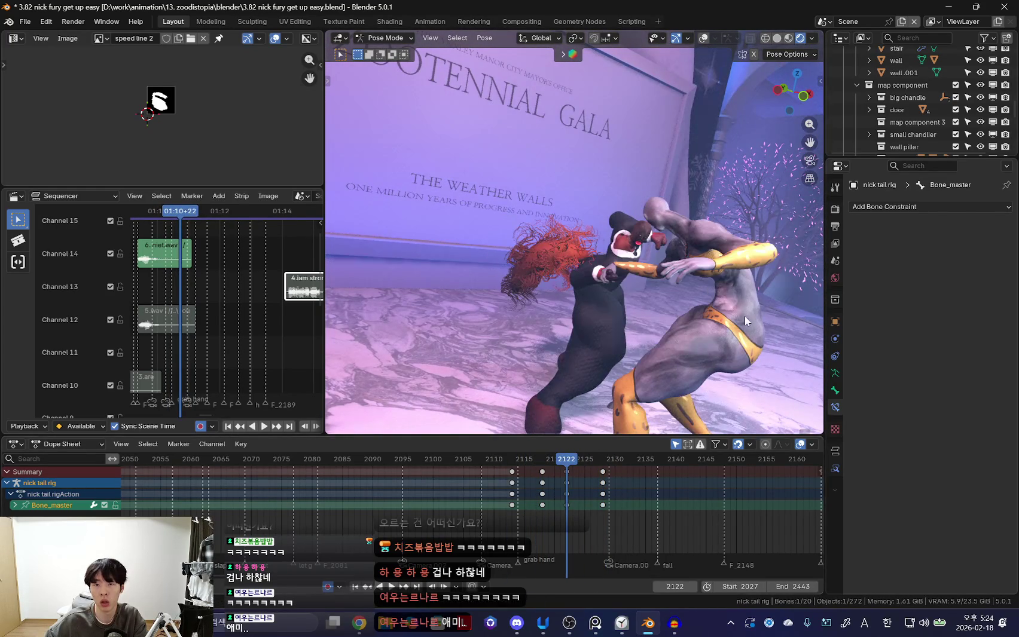
click(716, 364)
key(space)
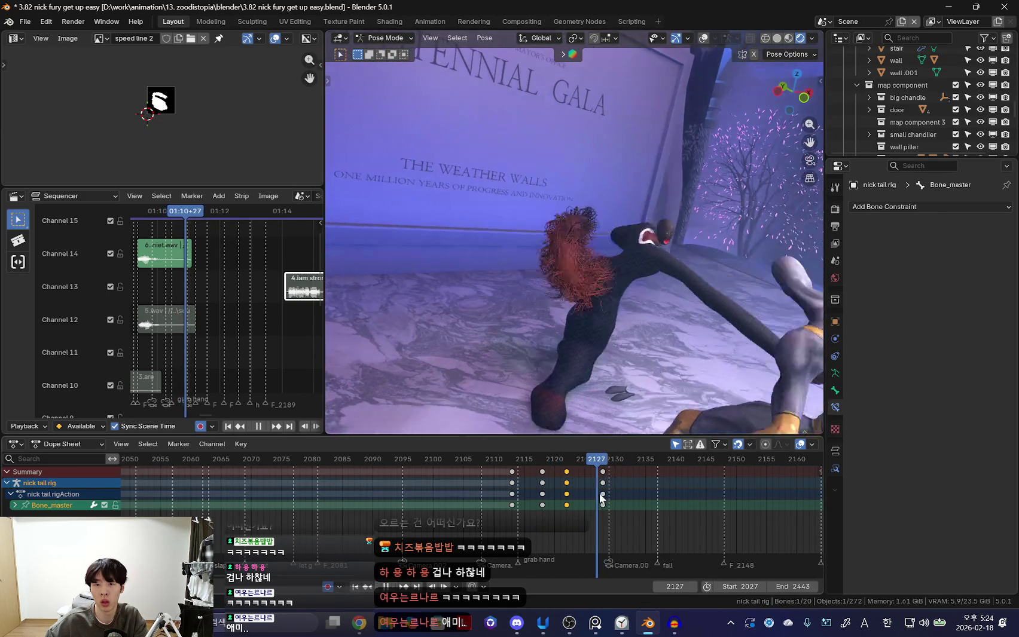
key(space)
key(r)
key(r)
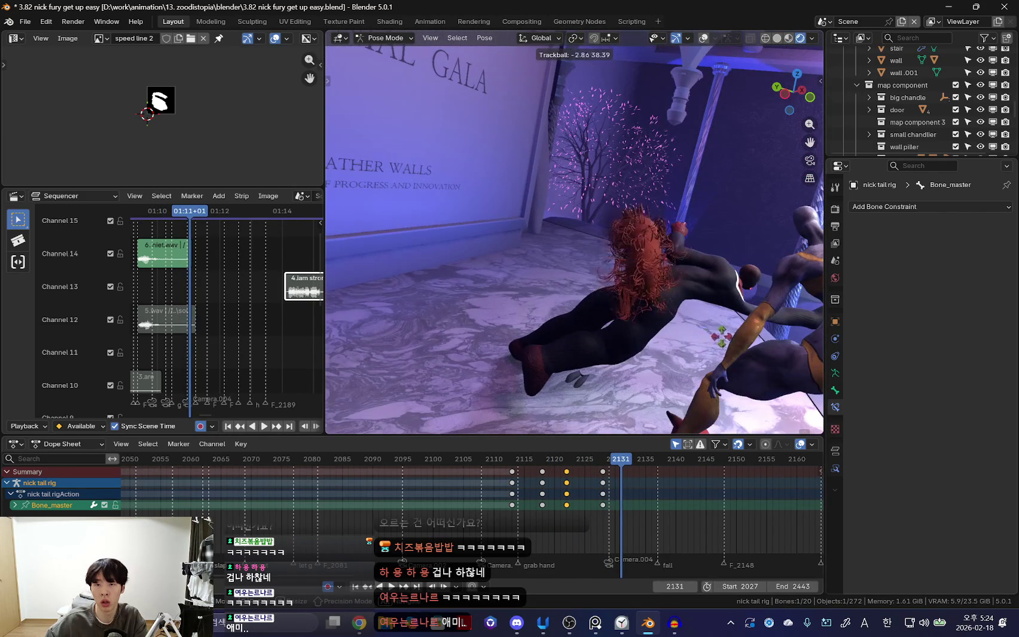
key(r)
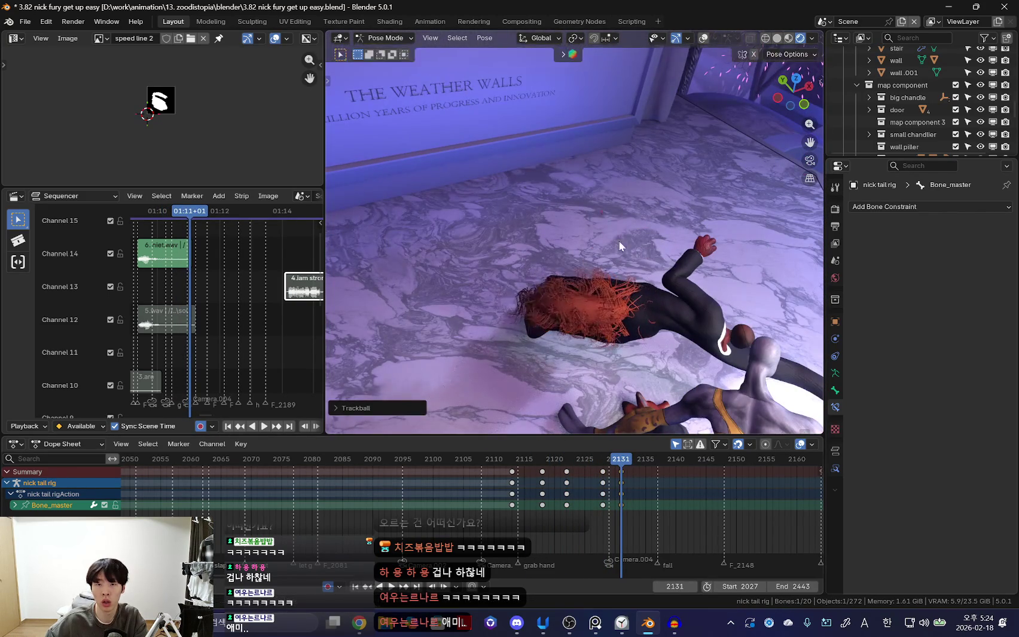
click(741, 309)
Rotate the tail at 2134 and key its pose near frame 2145.
key(space)
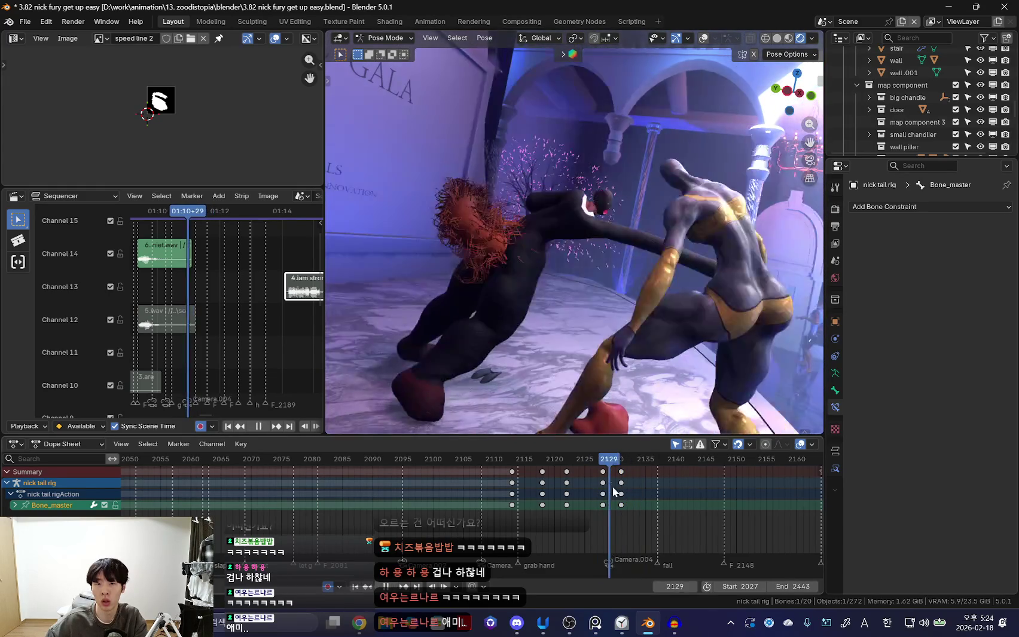
key(space)
click(756, 289)
key(space)
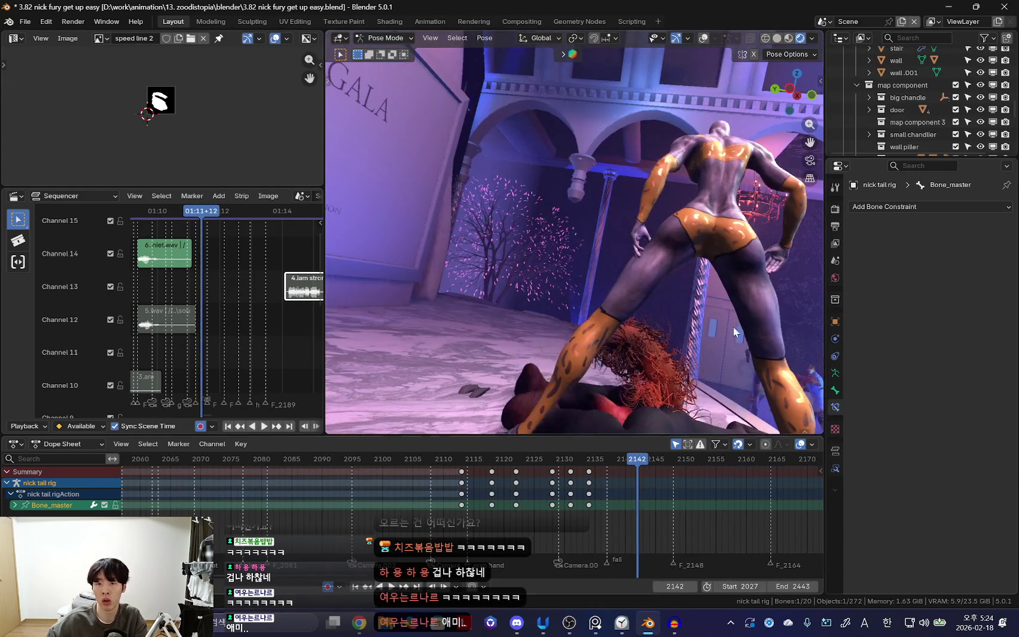
key(r)
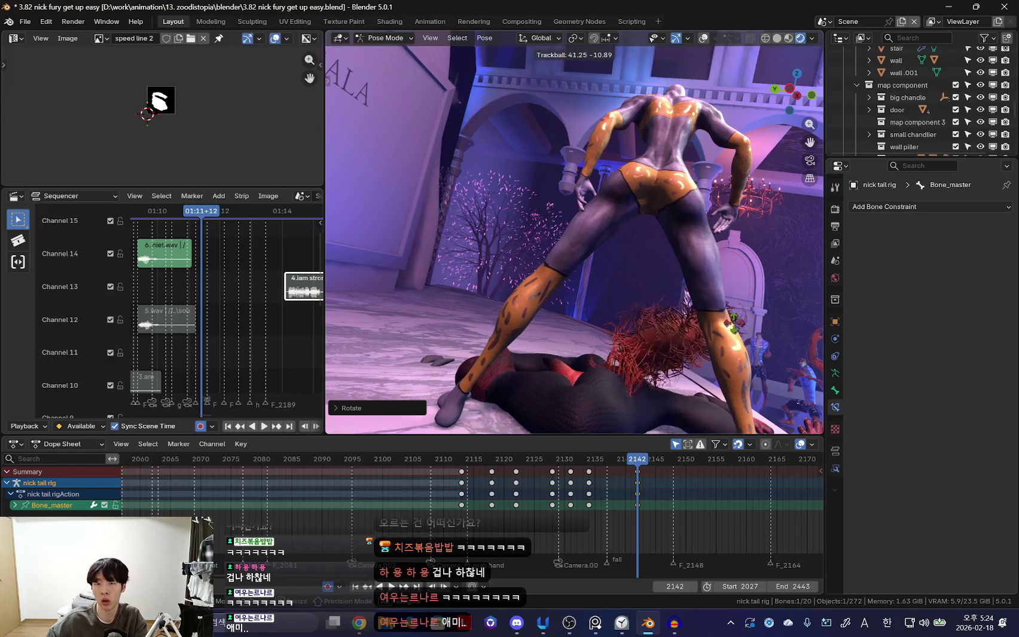
middle_drag(779, 330, 609, 321)
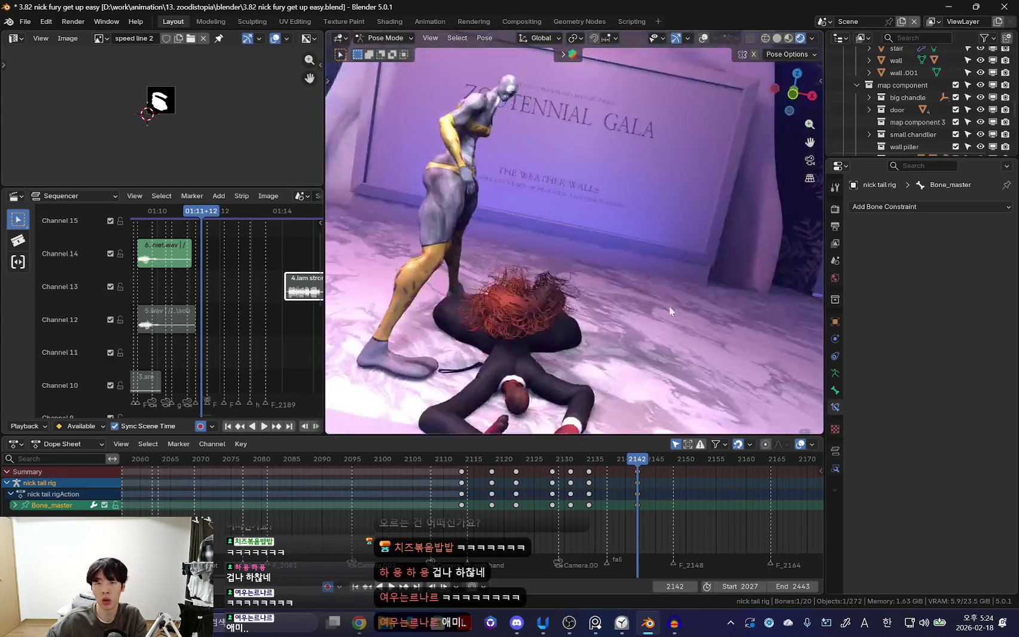
key(space)
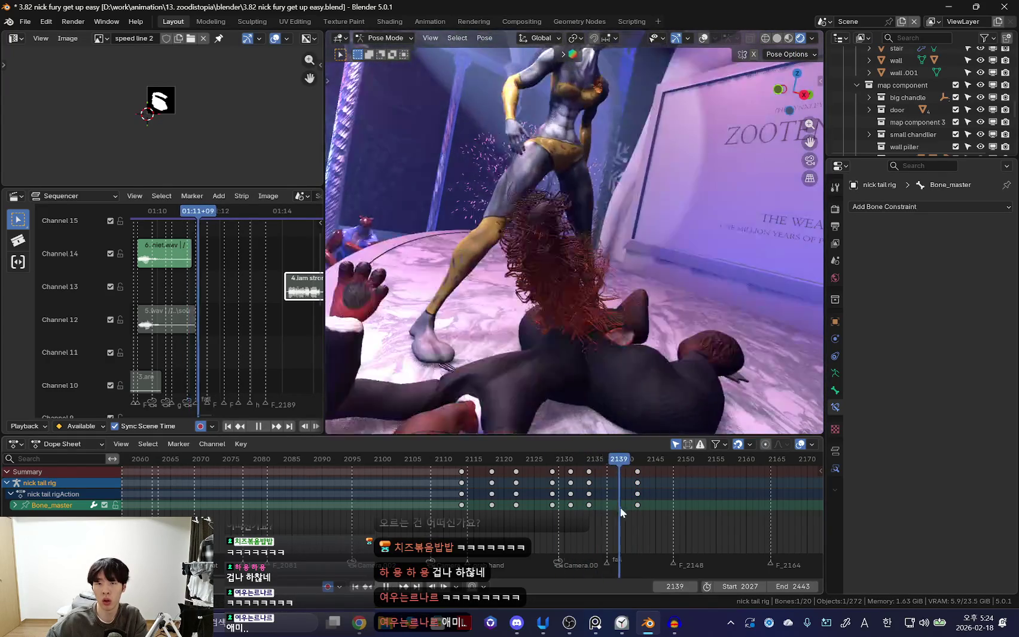
key(i)
Replay the fall from frame 2126 and key the tail at frame 2142.
drag(509, 526, 648, 531)
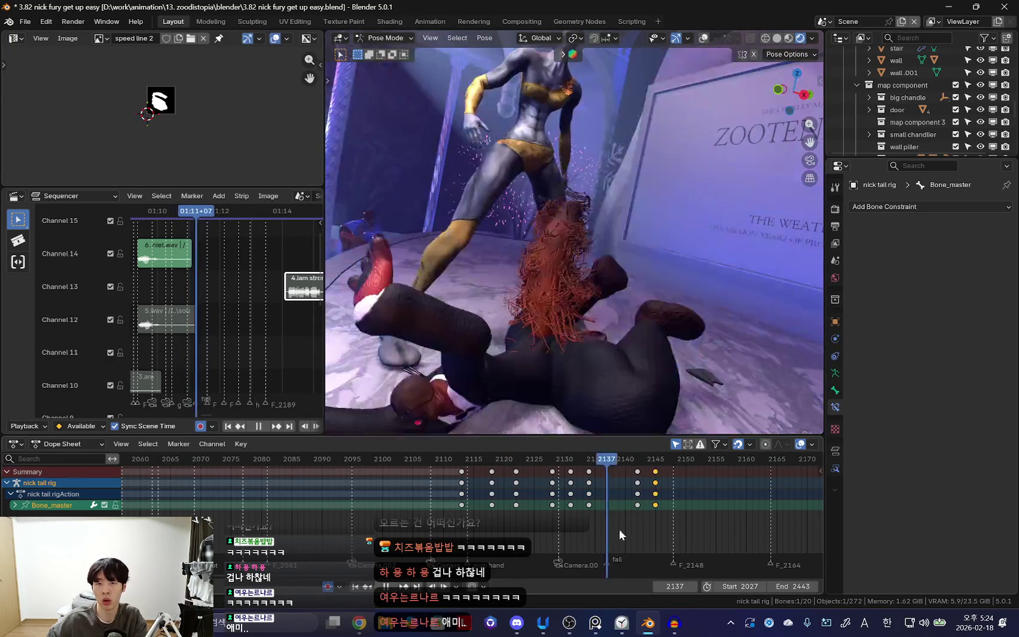
key(space)
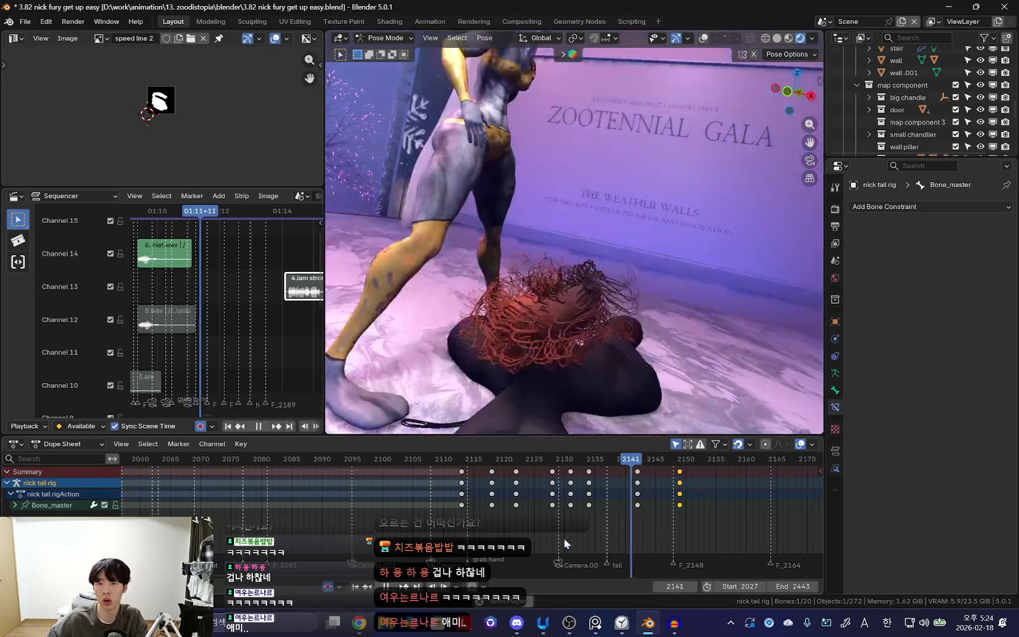
key(space)
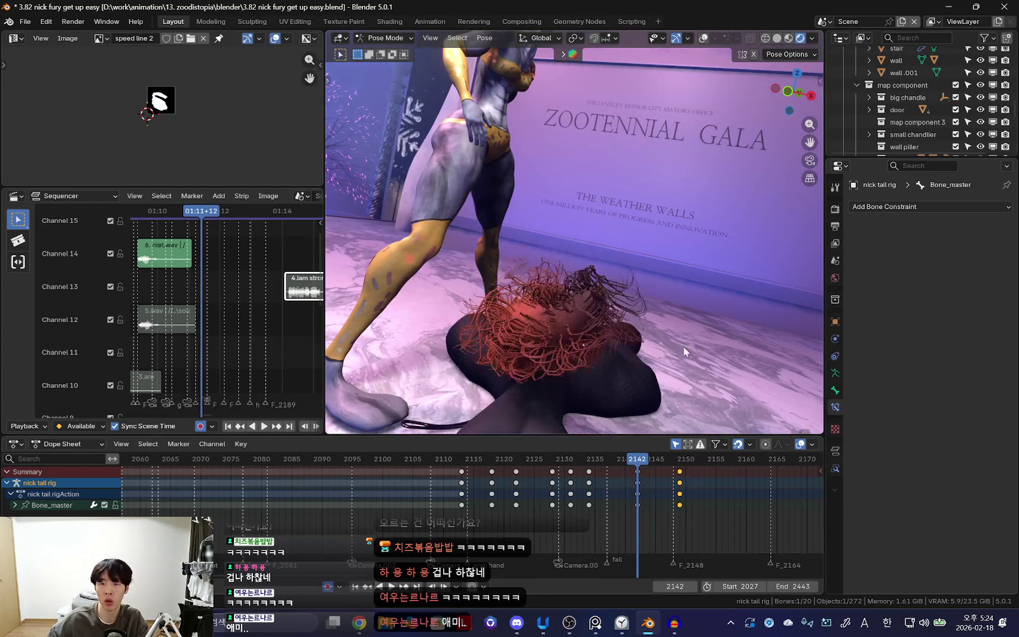
key(i)
key(space)
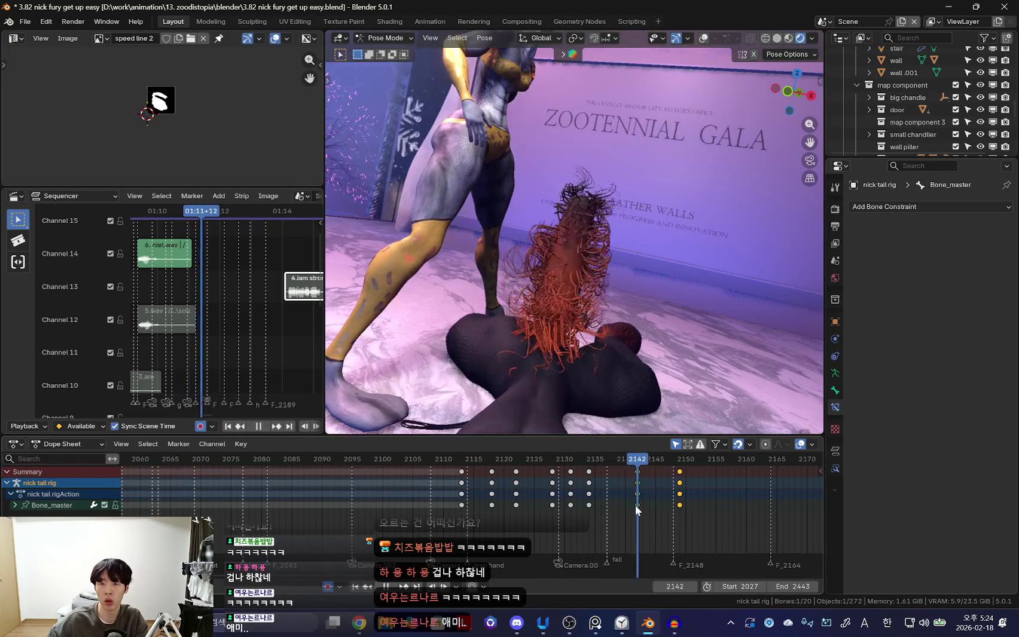
key(space)
key(r)
Refine the tail rotation between keys 2142 and 2149, flipping between them to compare.
key(space)
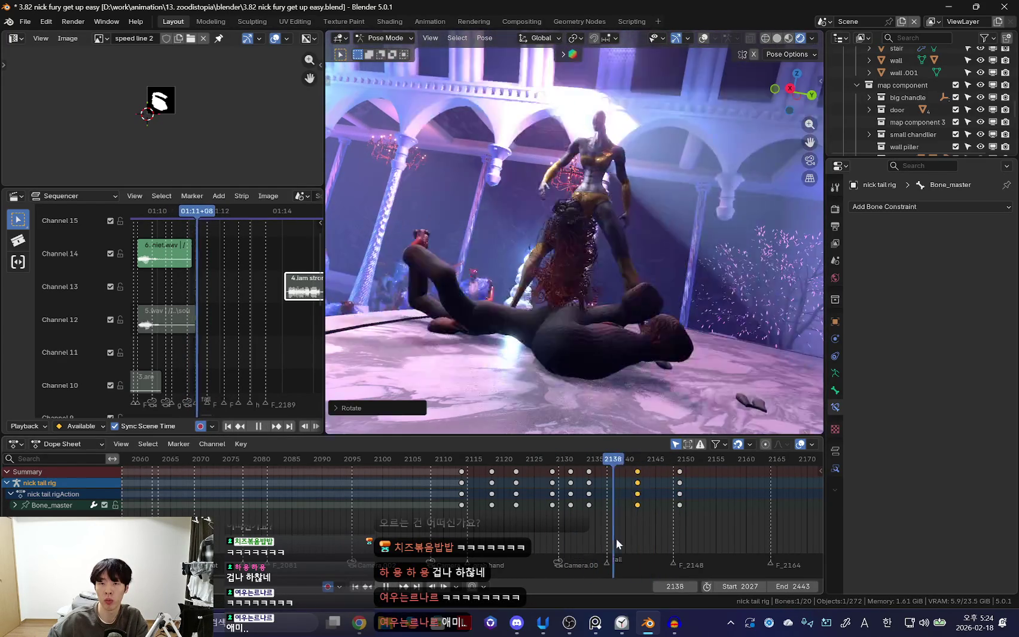
key(space)
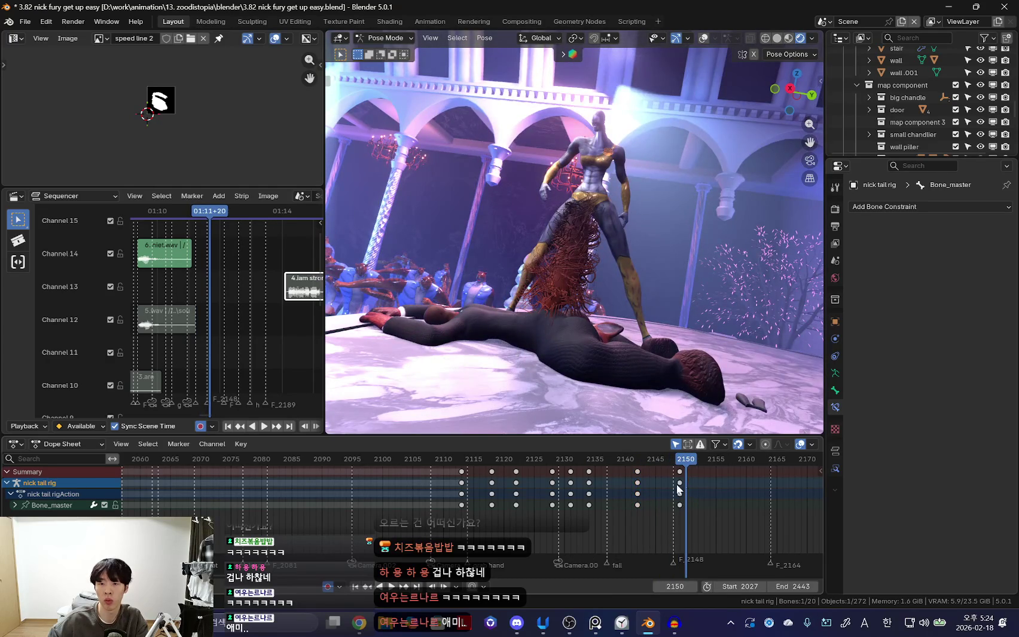
click(604, 495)
key(space)
key(space)
key(r)
key(r)
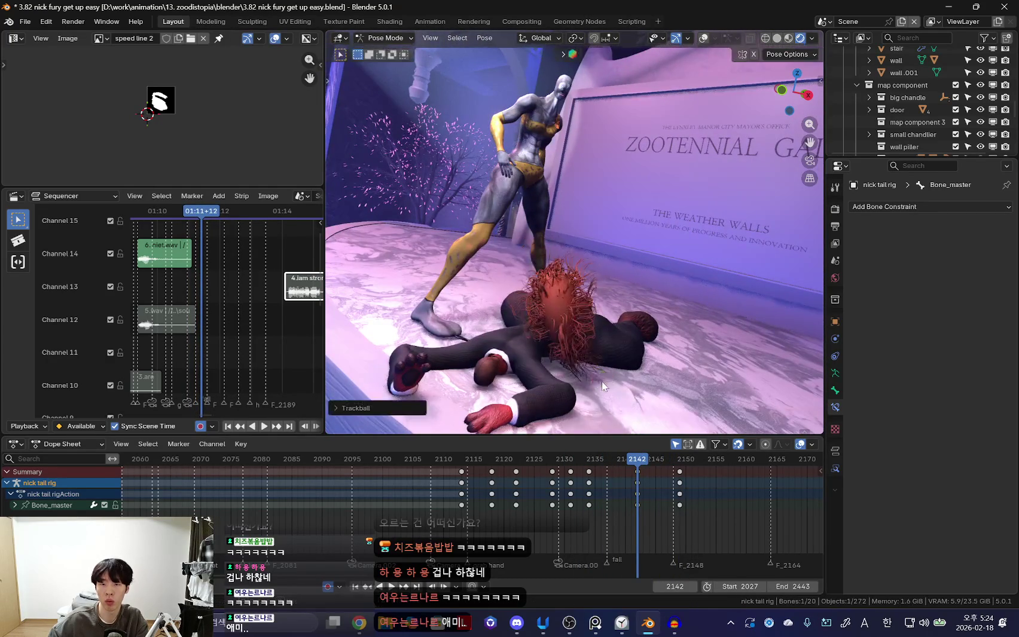
key(space)
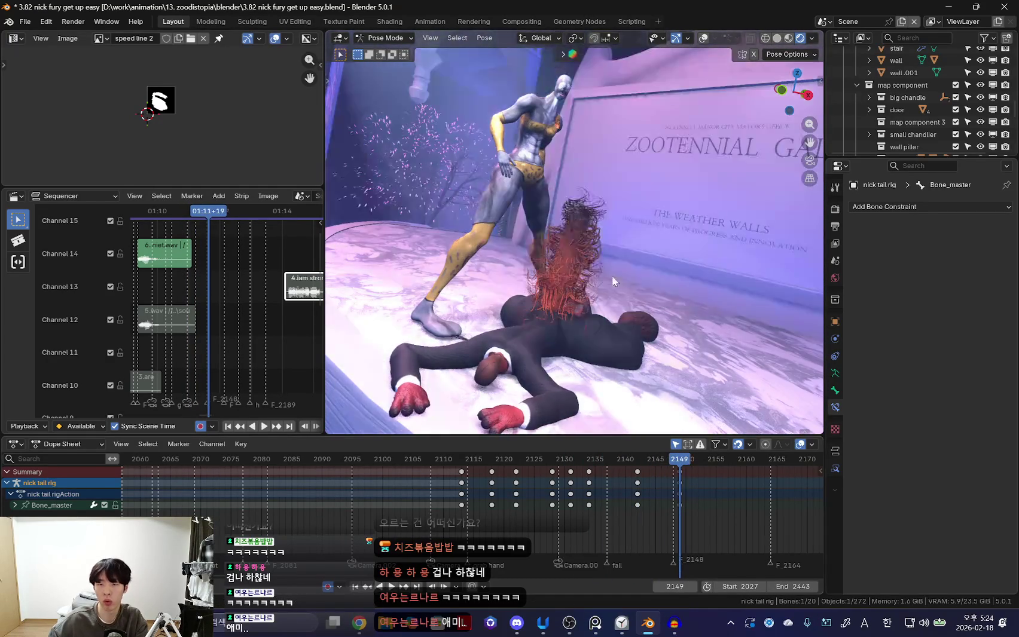
key(r)
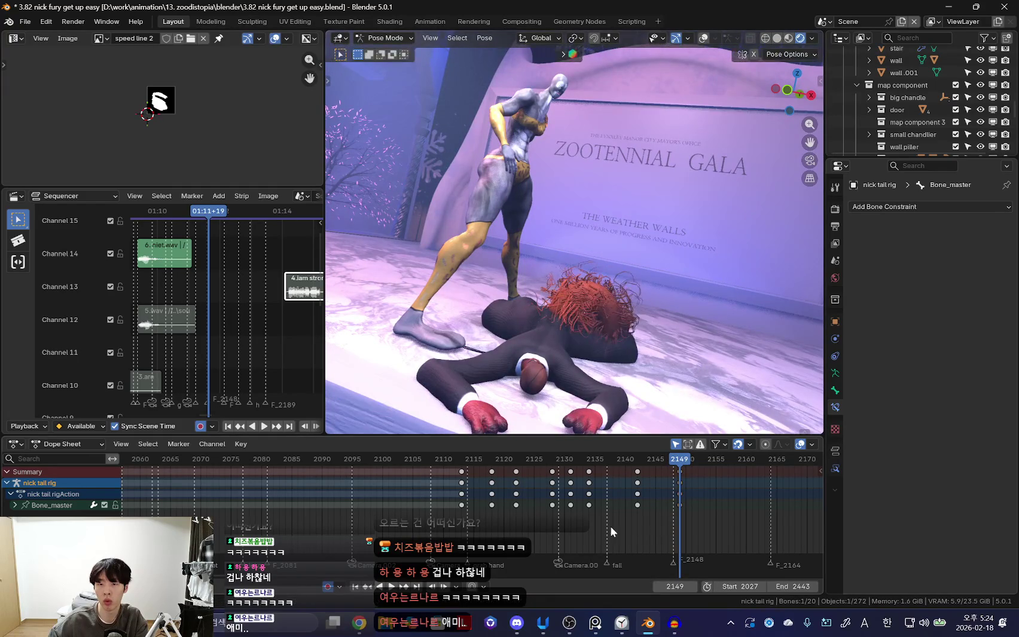
key(Down)
key(Up)
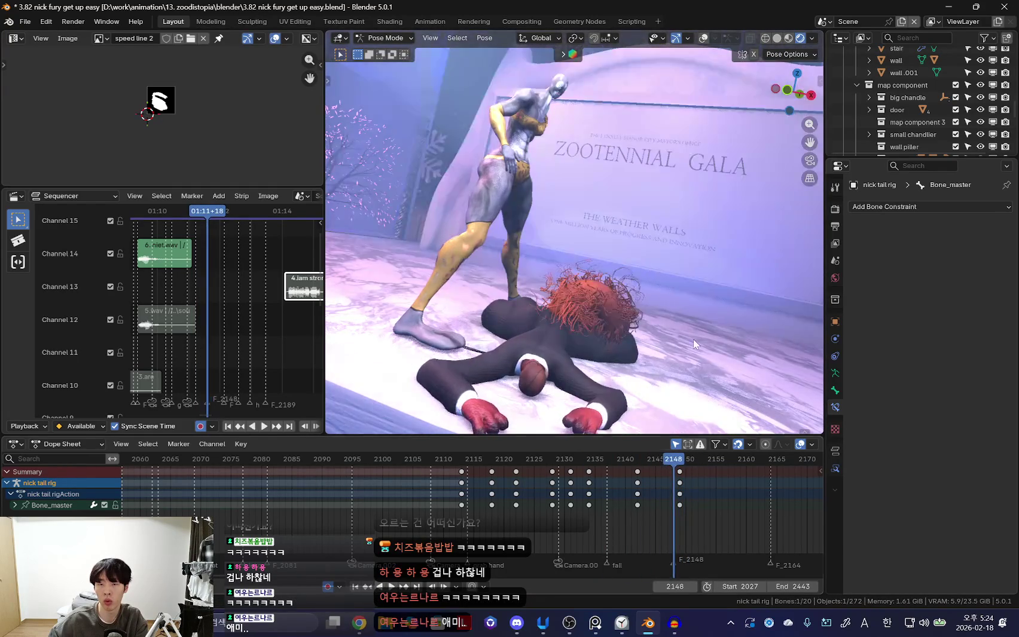
key(Down)
key(Up)
Rotate the tail again after frame 2149 and review it from above.
key(r)
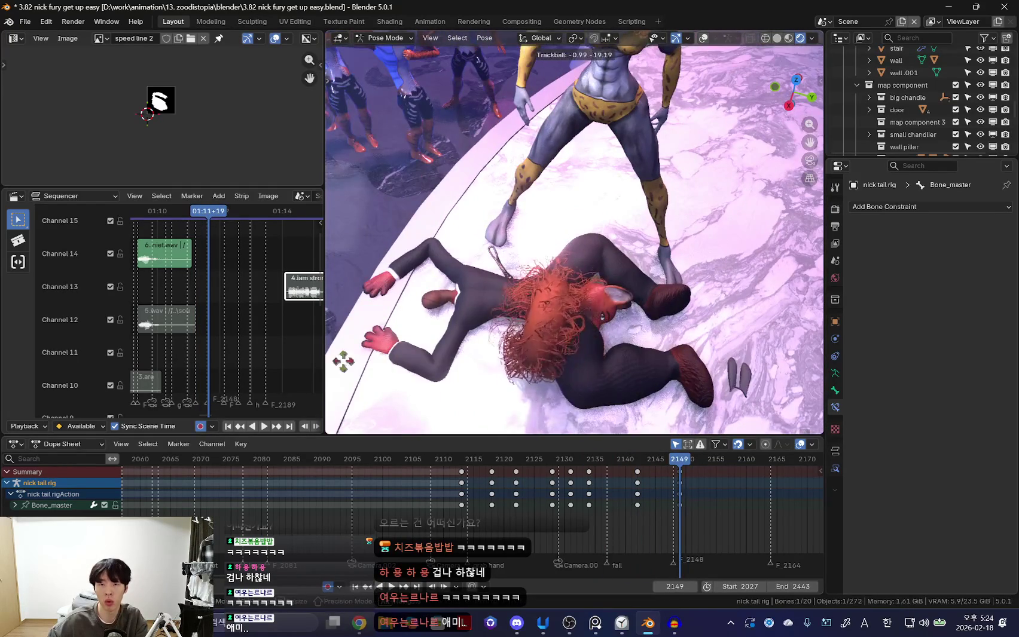
key(space)
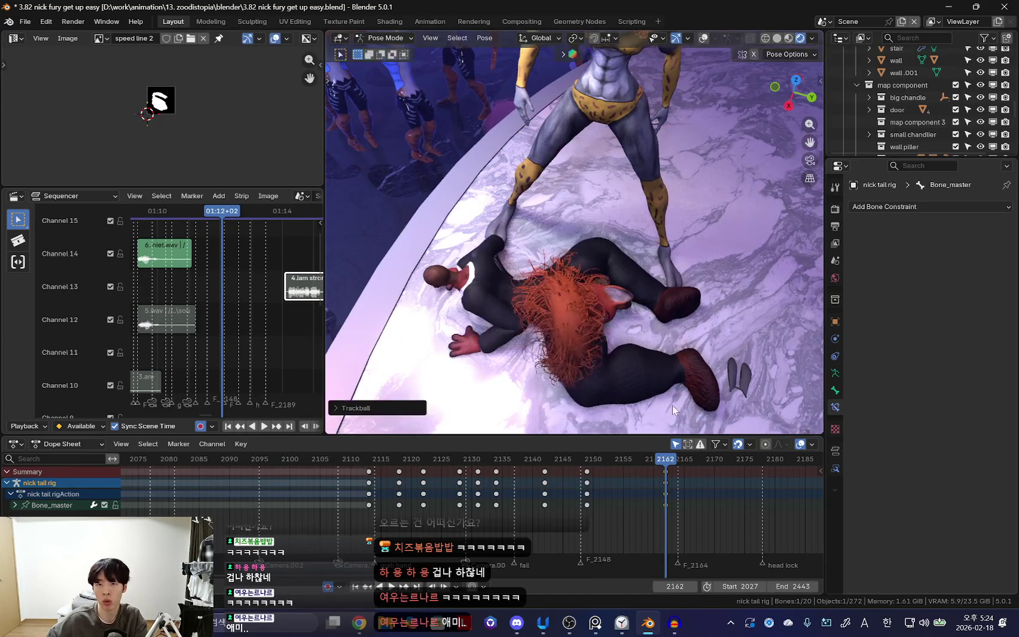
middle_drag(646, 395, 660, 348)
scroll(664, 349, down, 2)
key(Up)
scroll(682, 356, down, 3)
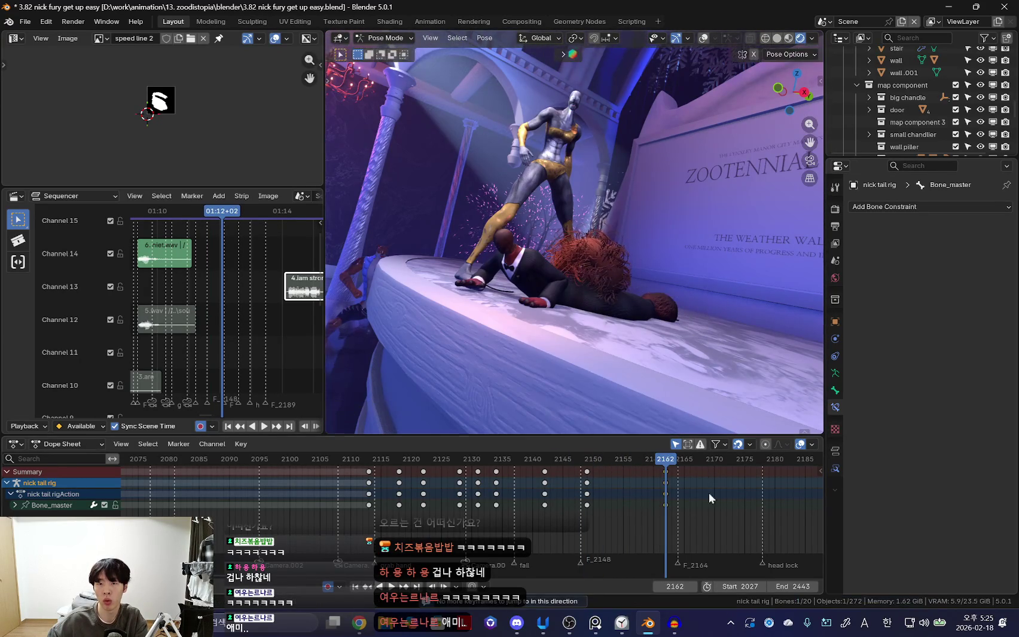
key(space)
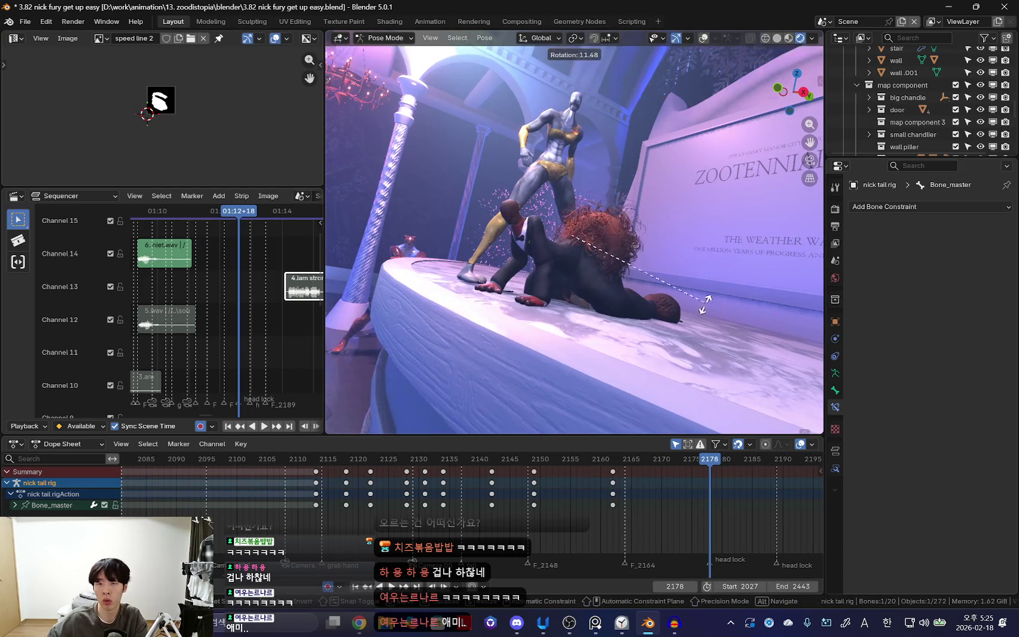
Swing the tail with a trackball rotation, key it at 2193 and check through the camera.
click(613, 334)
key(r)
key(r)
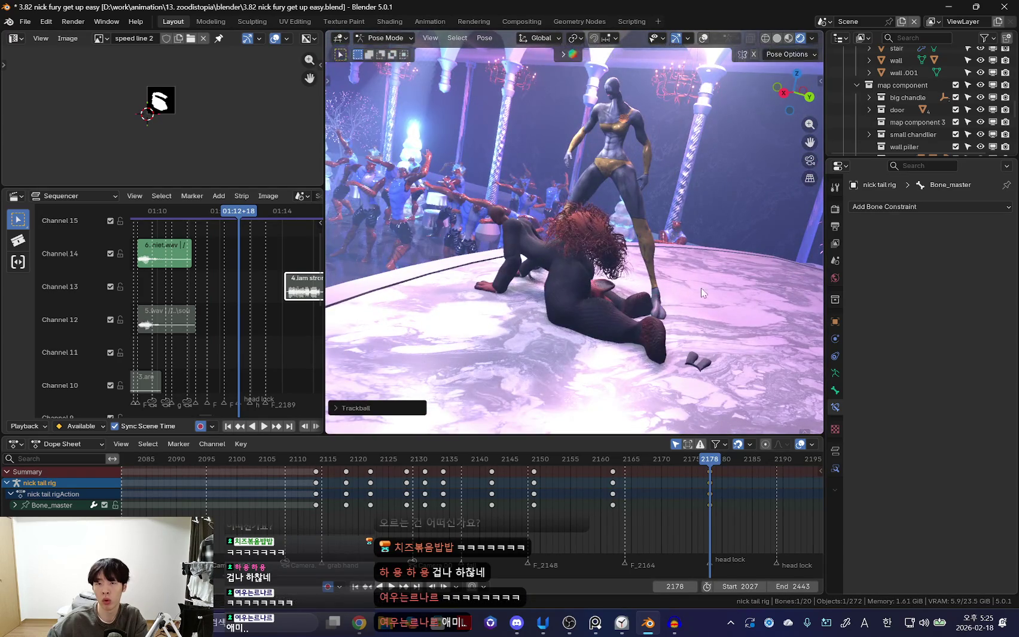
key(space)
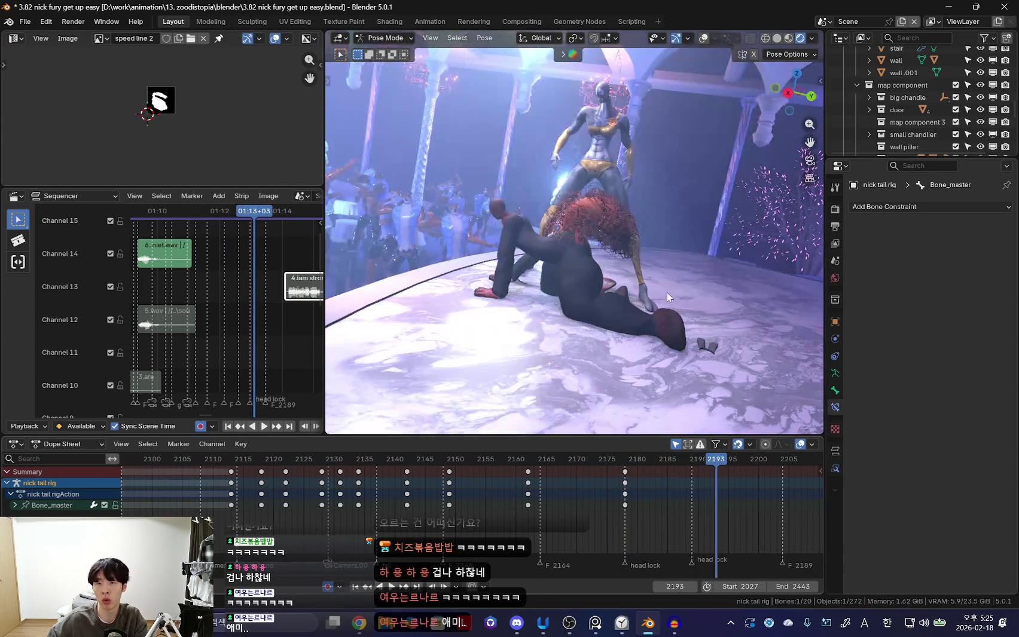
click(696, 297)
key(space)
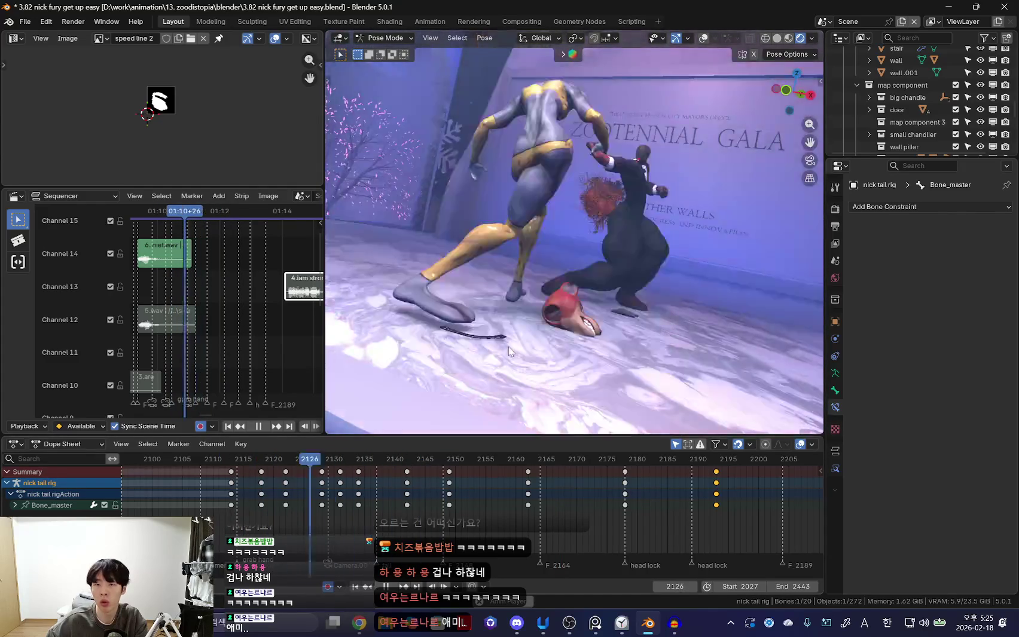
key(space)
key(KP_0)
key(space)
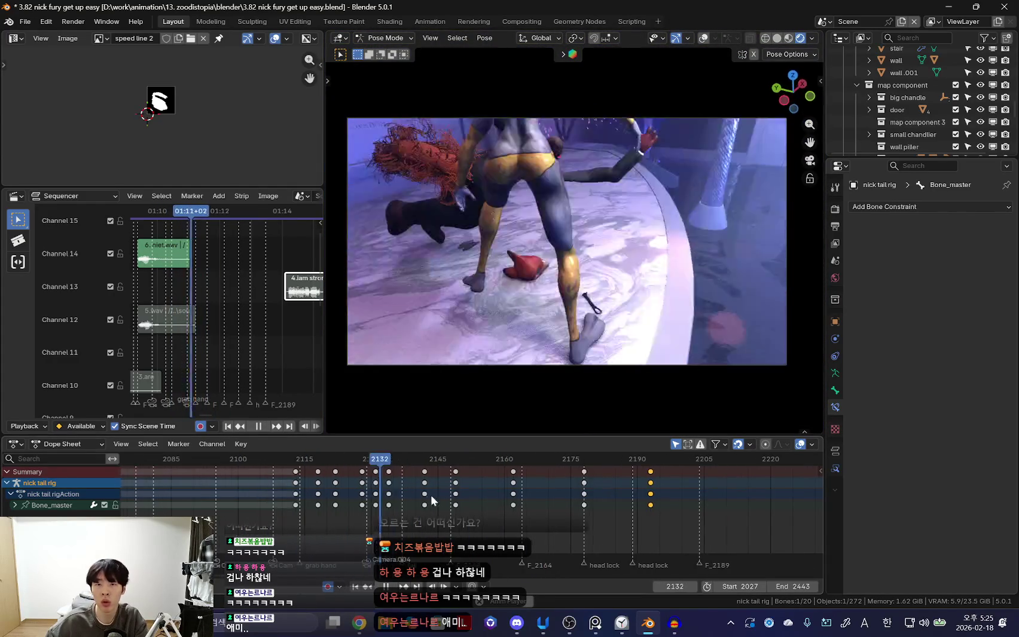
Zoom the Dope Sheet out and replay the push-up from around frame 2131.
scroll(547, 509, down, 3)
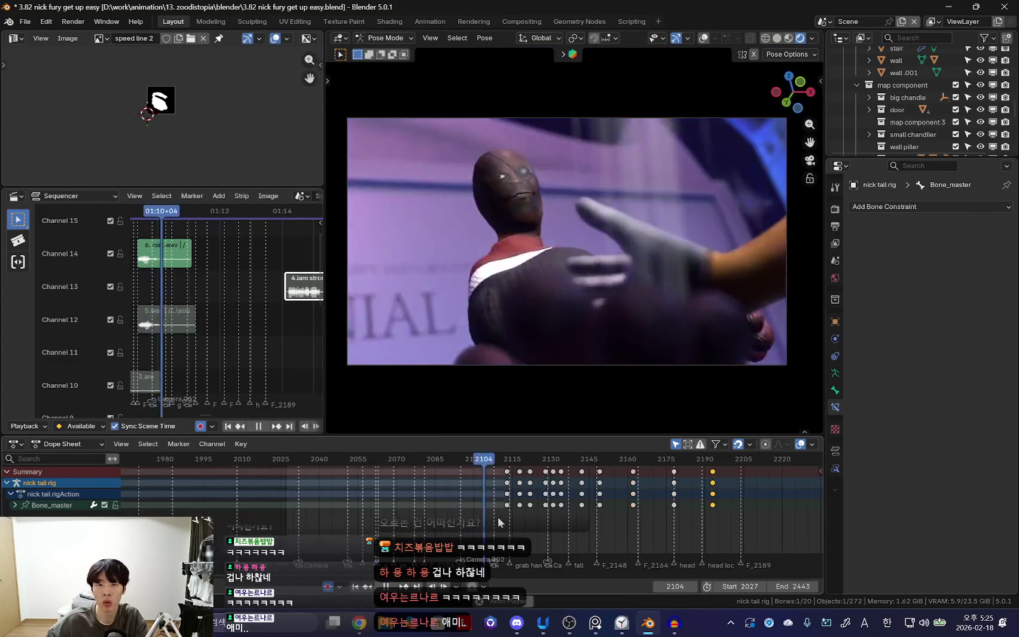
scroll(522, 513, down, 3)
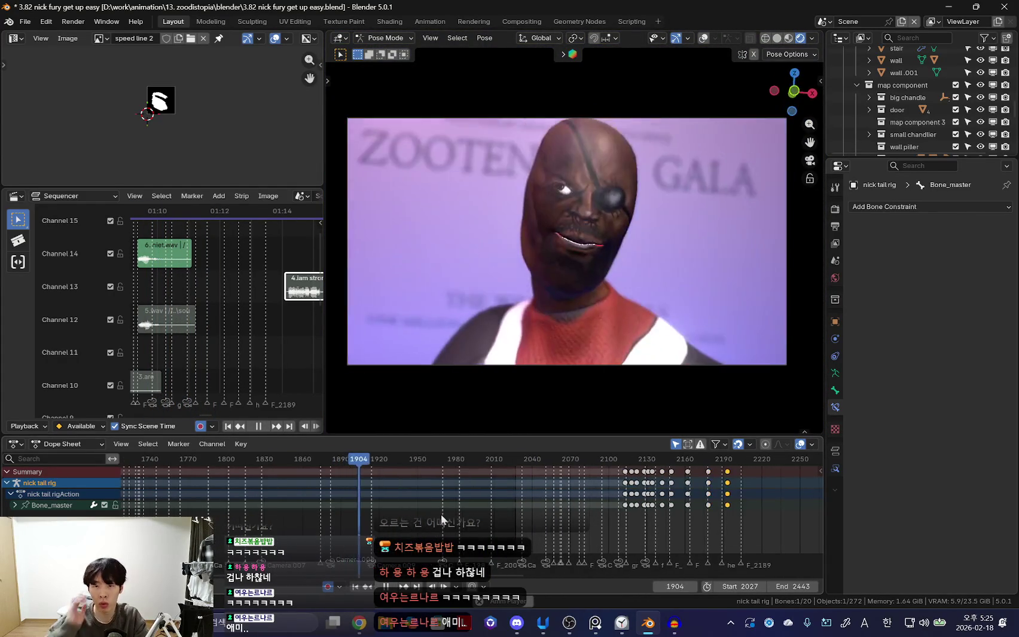
key(space)
click(588, 464)
key(space)
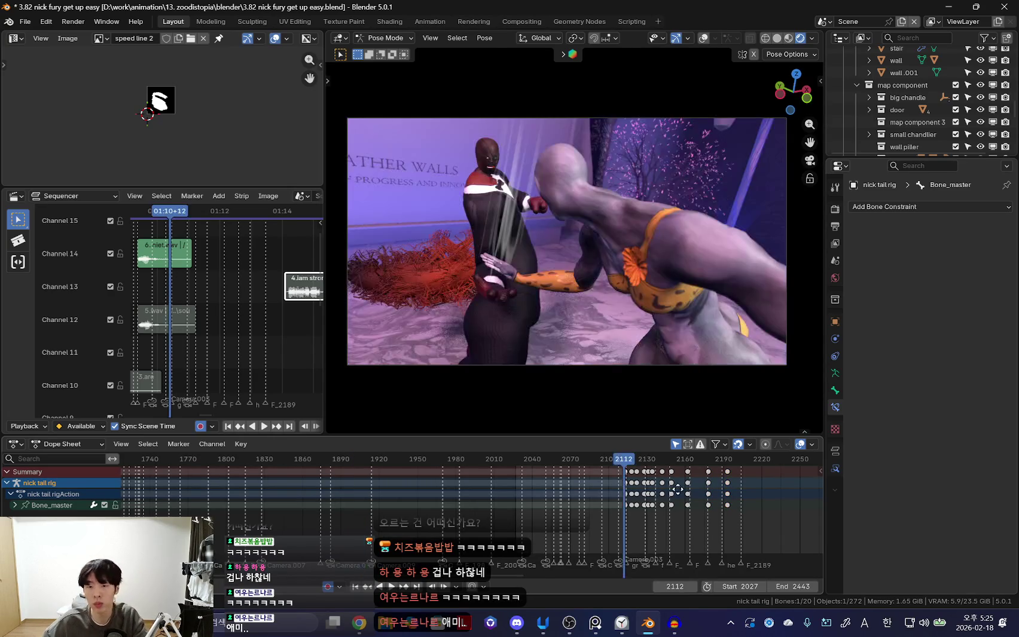
Stop playback and orbit in close on the crouching fox.
scroll(556, 485, up, 2)
scroll(598, 494, up, 1)
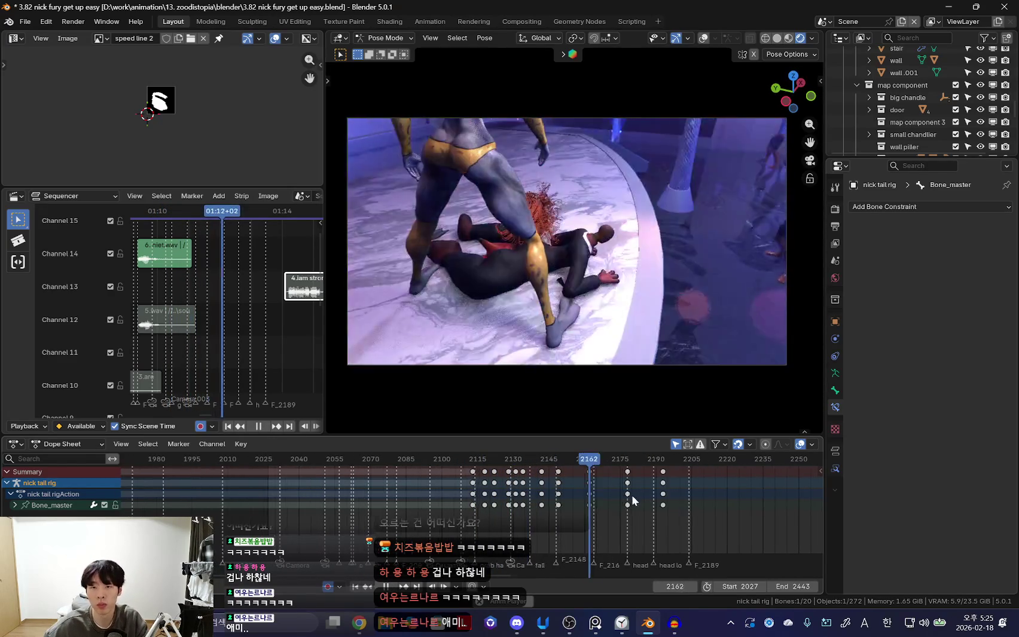
key(space)
scroll(598, 490, up, 1)
mouse_move(657, 299)
middle_down()
mouse_move(707, 249)
mouse_move(655, 224)
middle_up()
scroll(655, 224, up, 3)
Put the nick rig in Pose Mode and rotate Bone.001 at frame 2189.
click(541, 100)
key(ctrl+Tab)
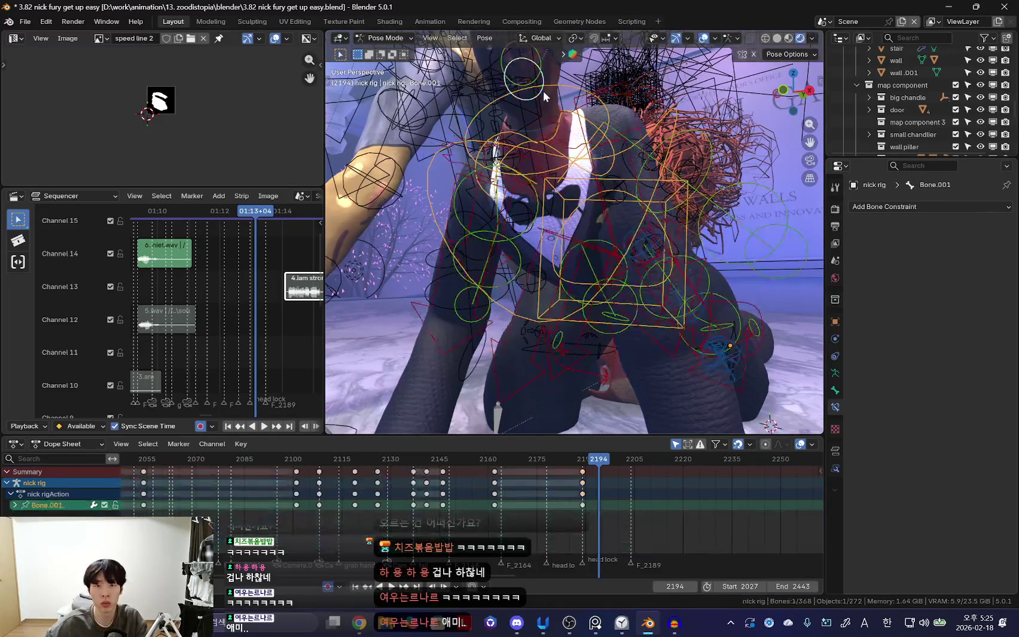
middle_drag(542, 91, 571, 287)
key(Up)
key(r)
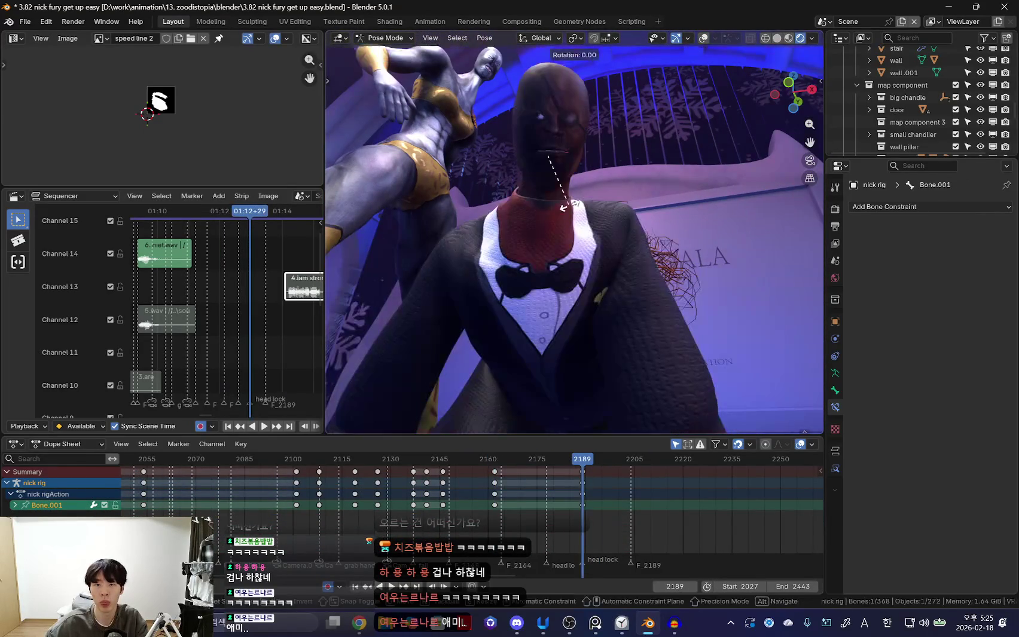
click(655, 224)
middle_drag(655, 224, 544, 295)
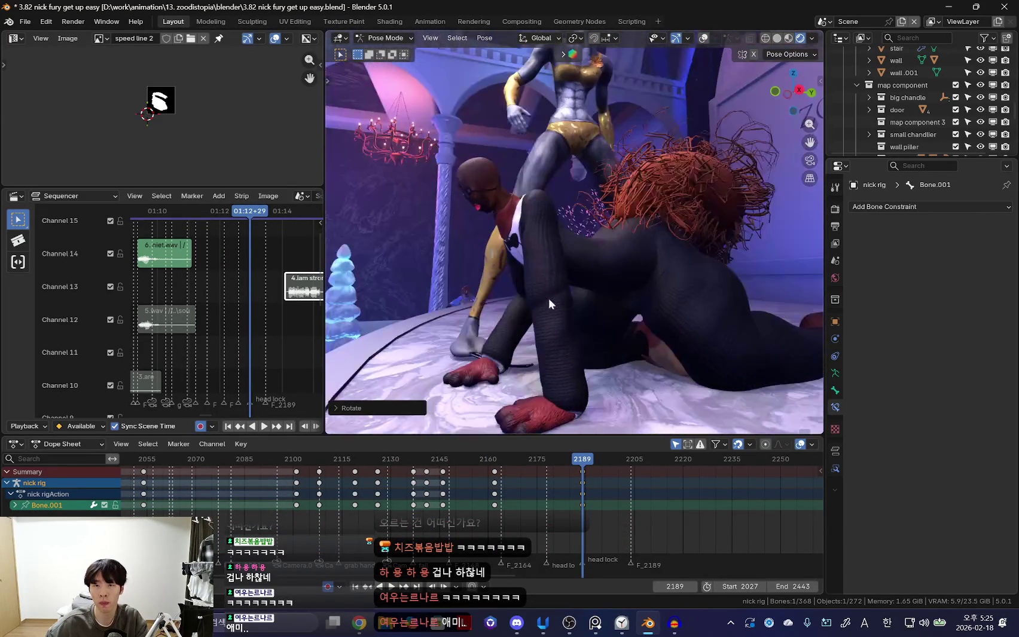
Play back the new body pose and select the torso bone, stopping near frame 2188.
key(Down)
key(Down)
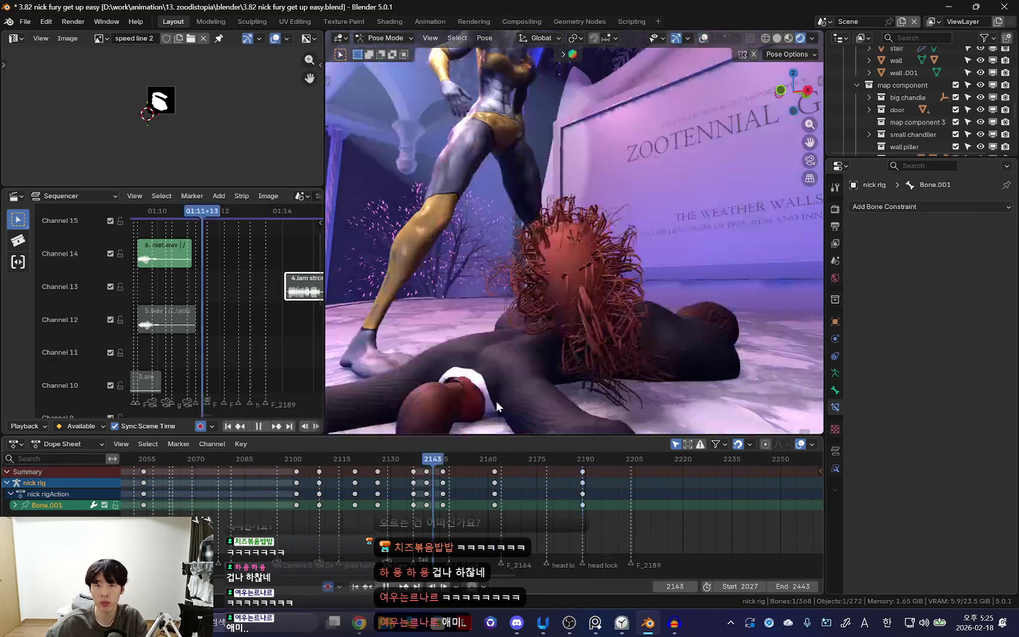
key(space)
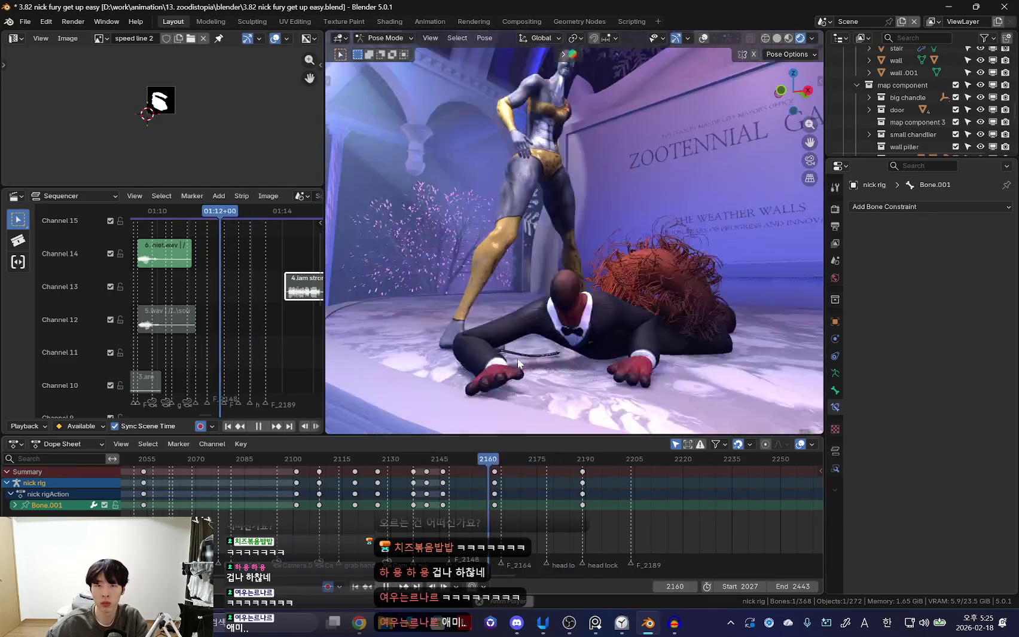
key(space)
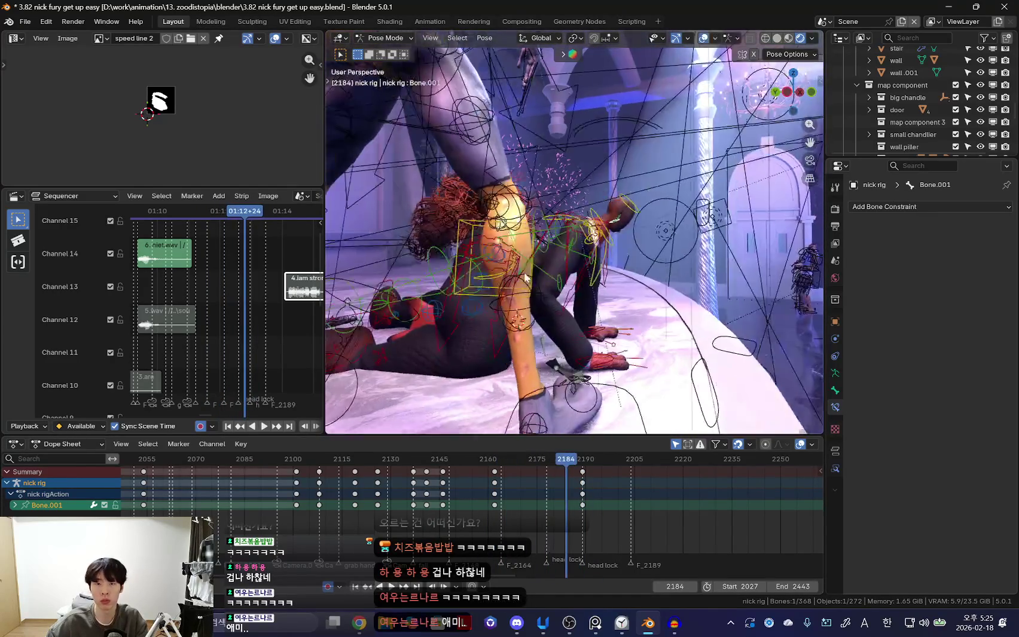
key(space)
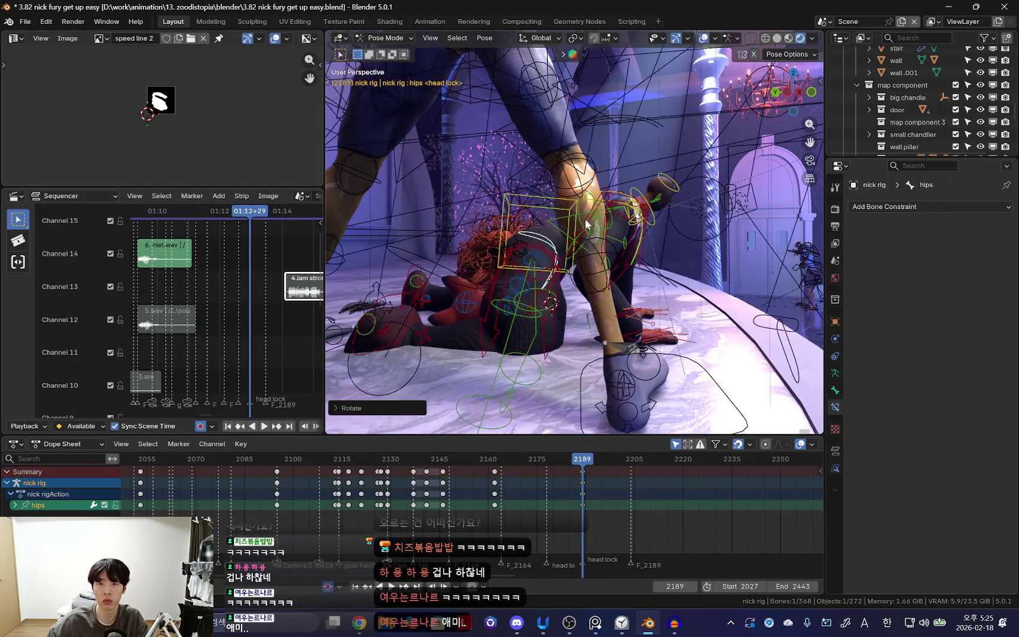
click(587, 223)
middle_drag(587, 223, 607, 224)
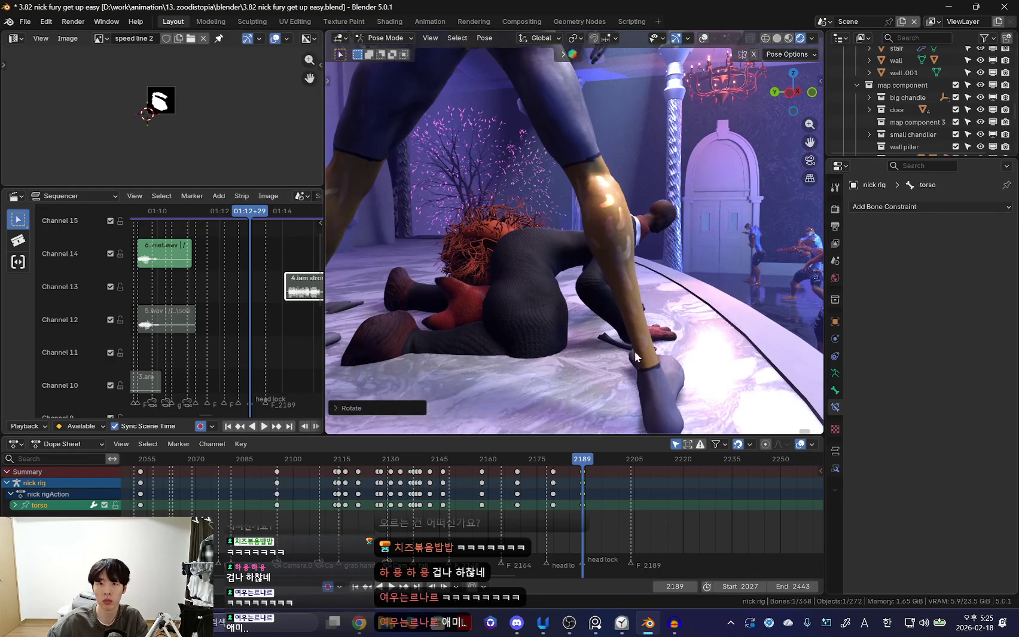
key(space)
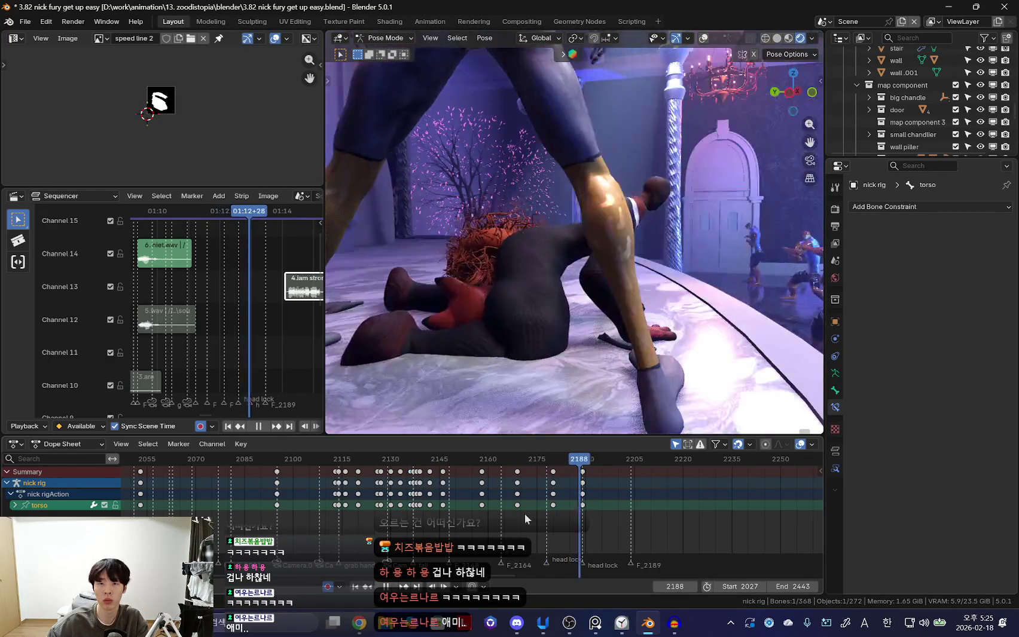
key(space)
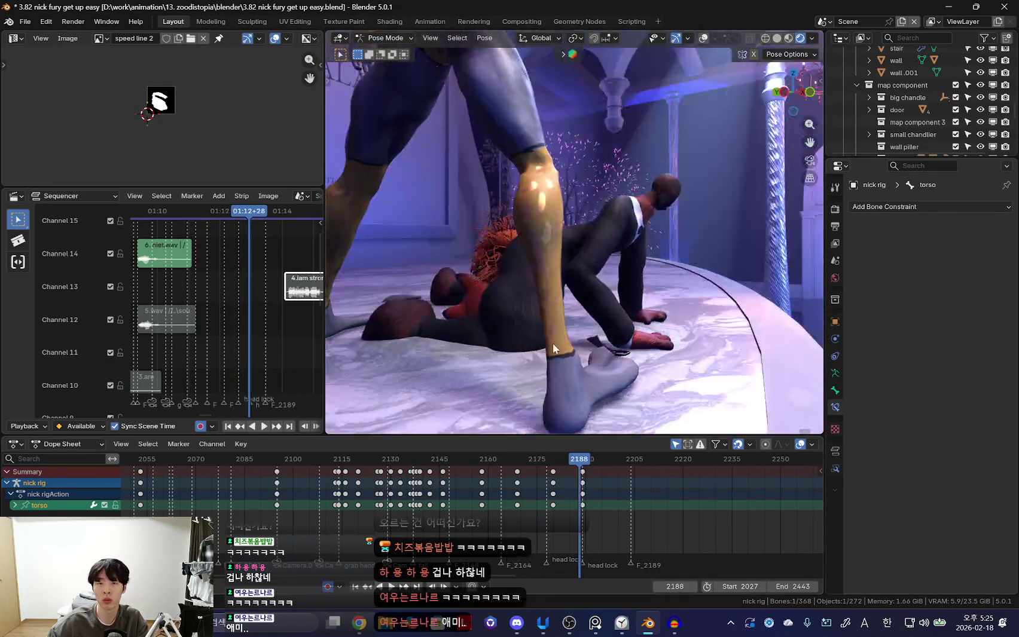
Rotate the foot_ik.R bone at the head lock key, frame 2189.
click(420, 326)
middle_drag(422, 325, 495, 350)
key(shift+alt+z)
key(r)
key(r)
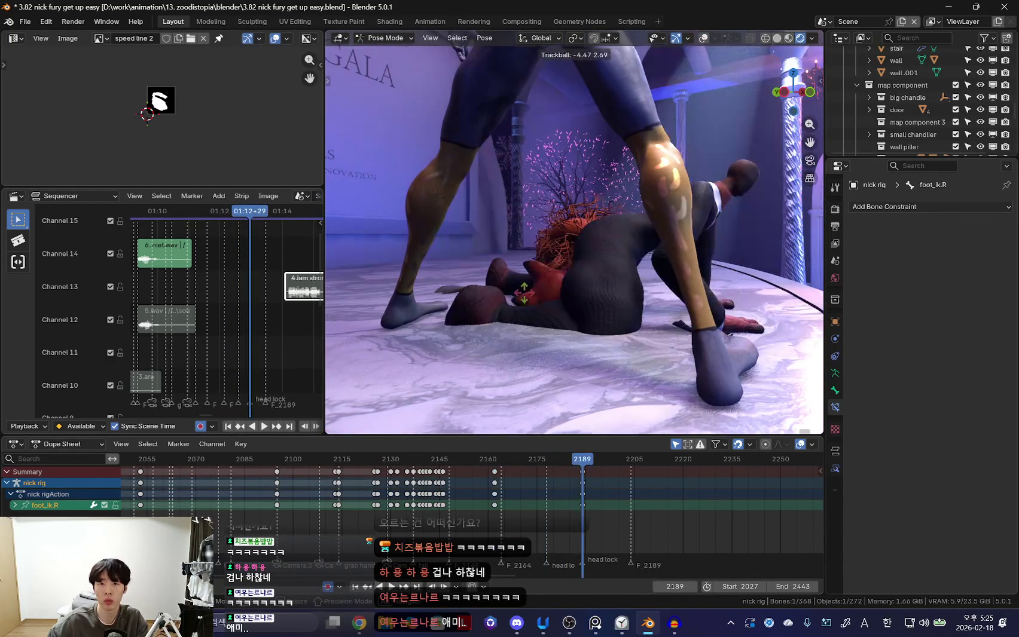
Rotate thigh_ik.R at frame 2189 and preview the legs against frame 2162.
click(617, 367)
middle_drag(618, 367, 623, 367)
key(shift+alt+z)
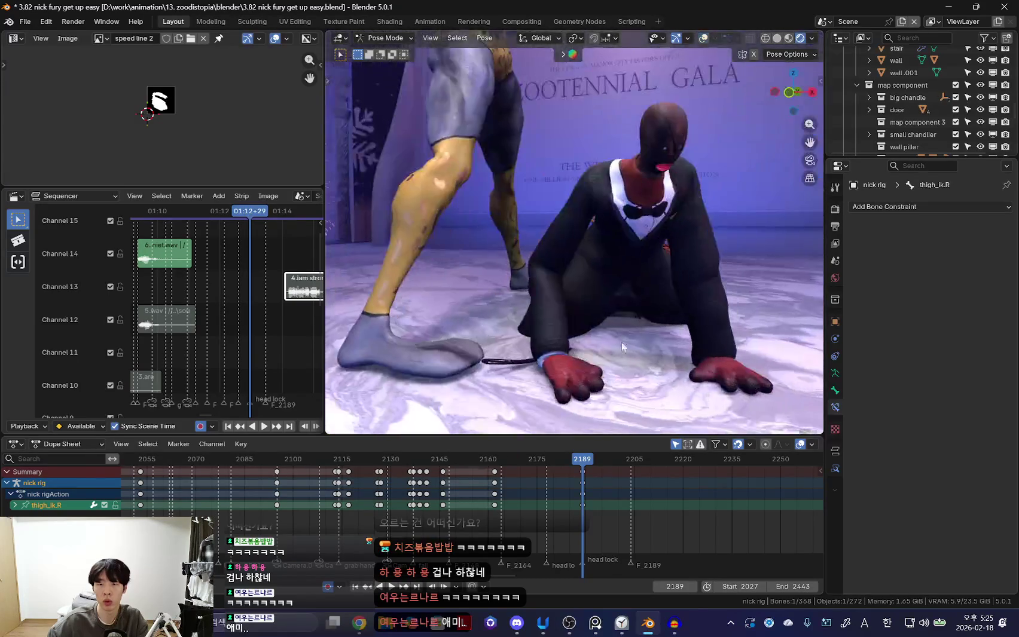
key(Down)
key(Up)
key(r)
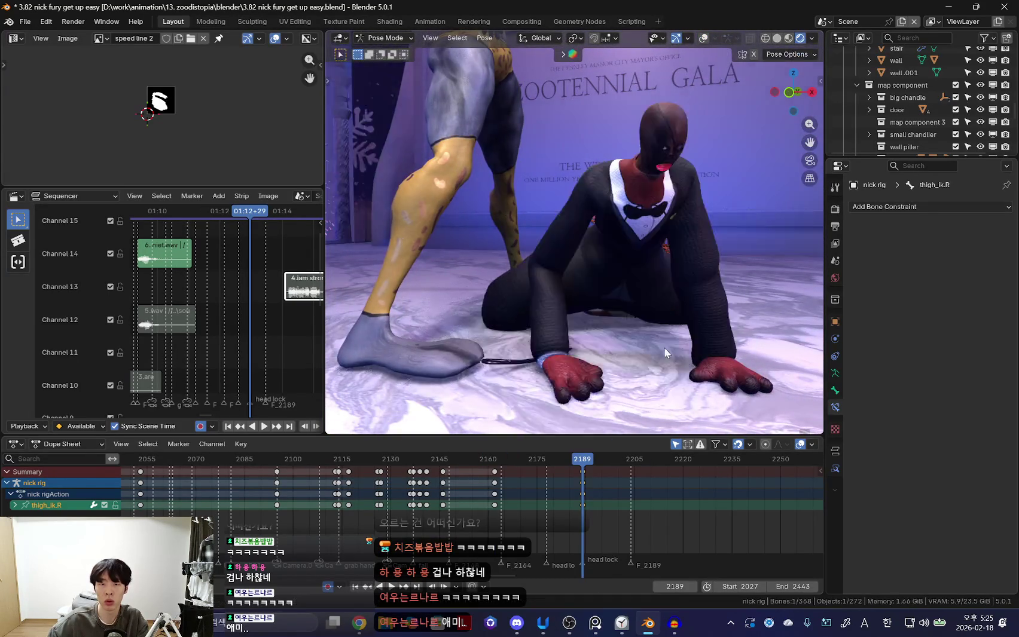
key(Down)
key(space)
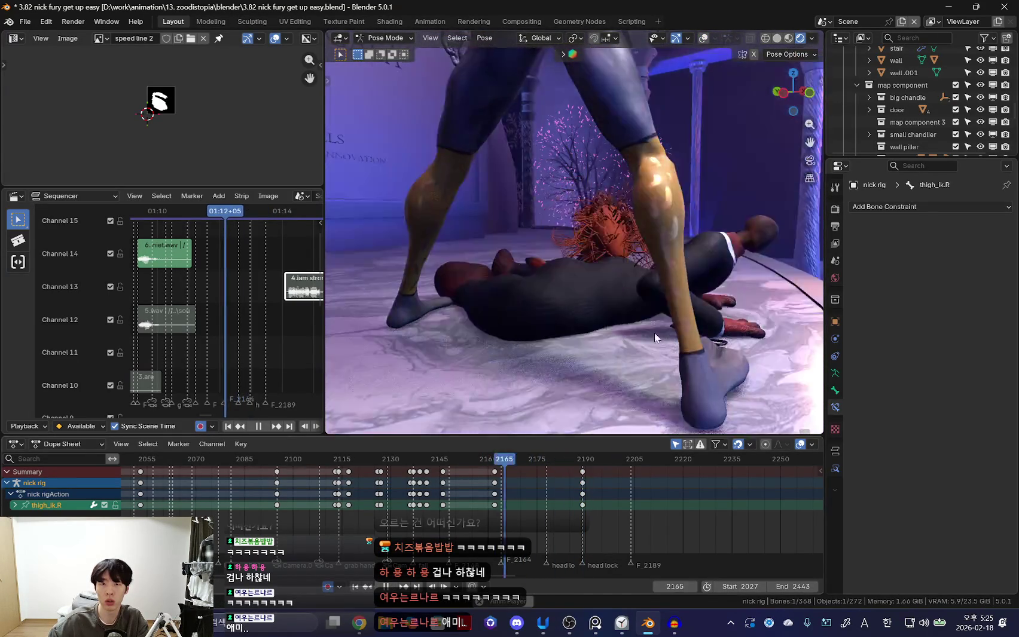
key(space)
key(shift+alt+z)
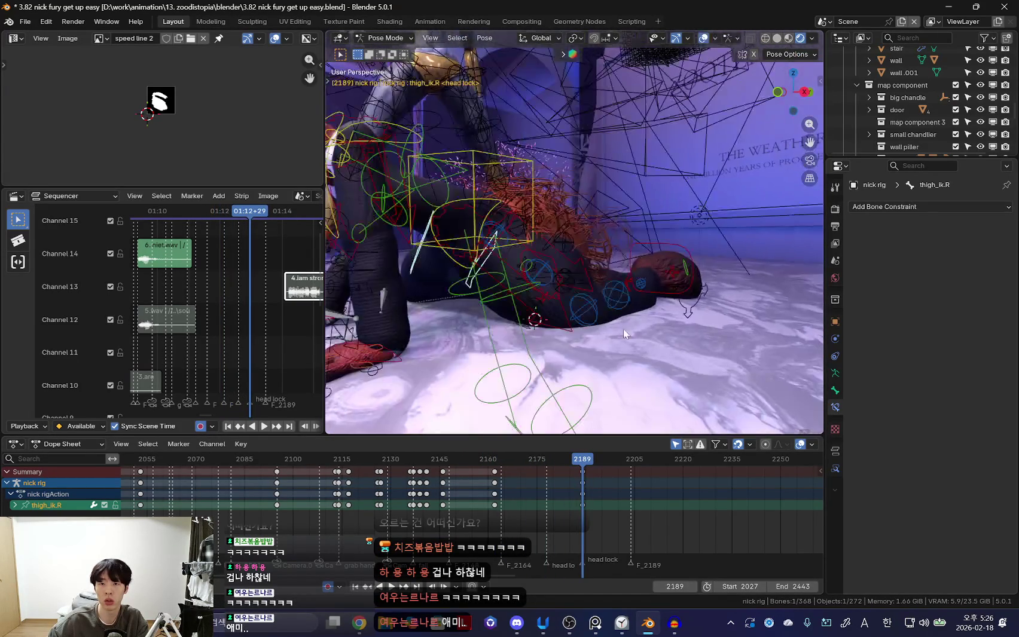
Rotate thigh_ik.L, keyframe the leg pose at 2189, and replay the push-up.
click(564, 333)
key(shift+alt+z)
middle_drag(565, 333, 633, 323)
key(r)
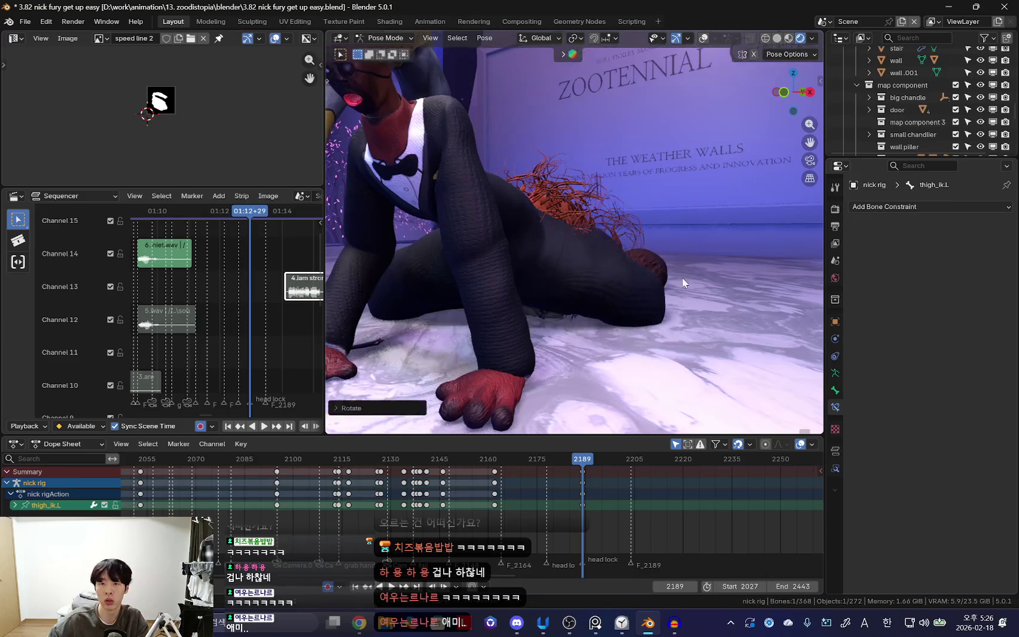
key(i)
key(Down)
key(space)
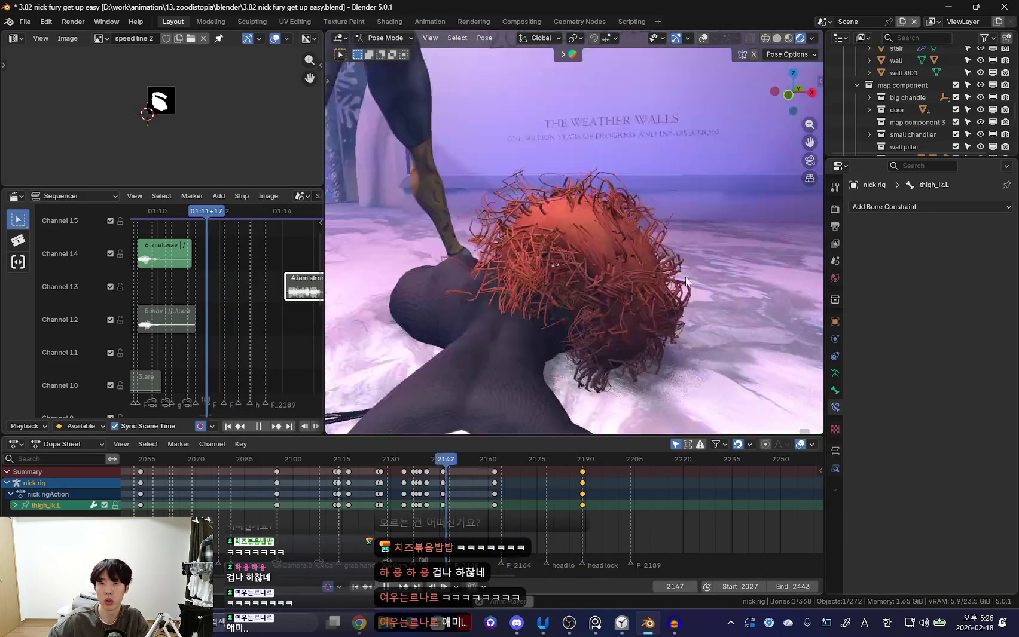
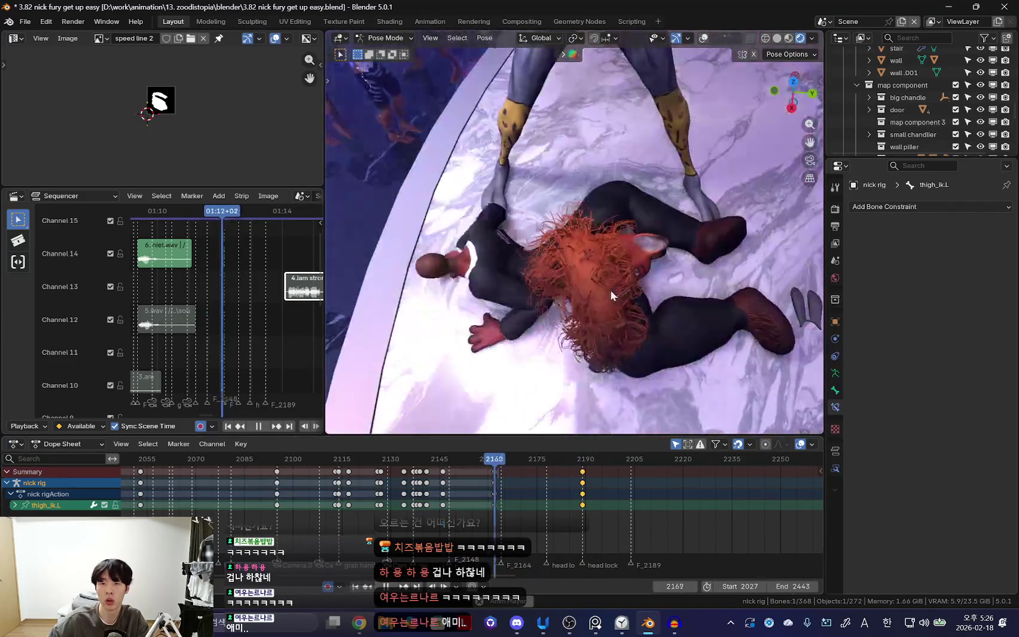
Reposition foot_ik.R at frame 2172 and key the new right foot pose.
key(space)
key(shift+alt+z)
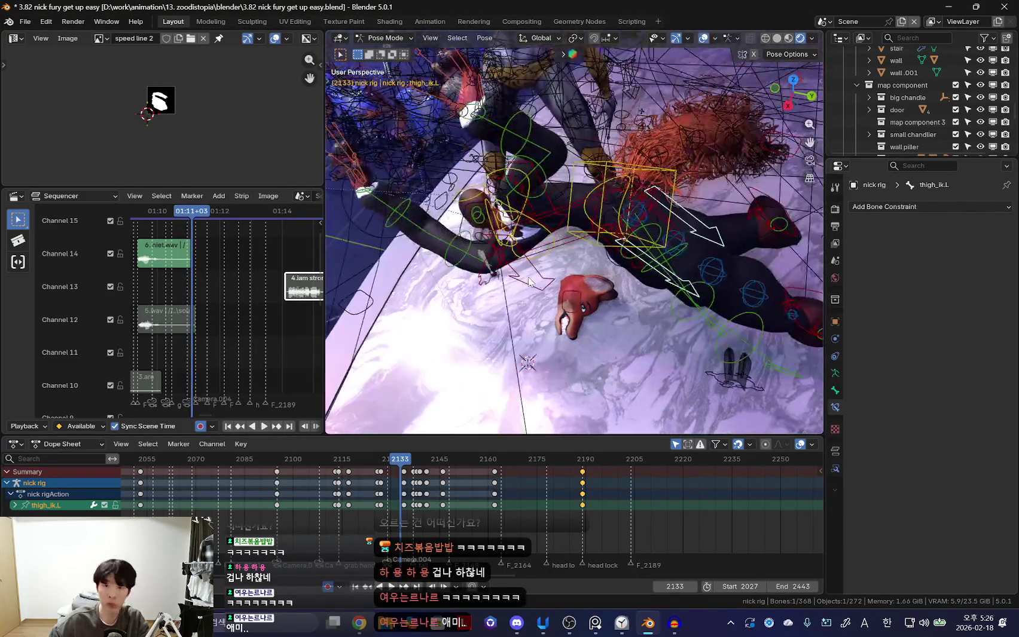
key(shift+alt+z)
key(space)
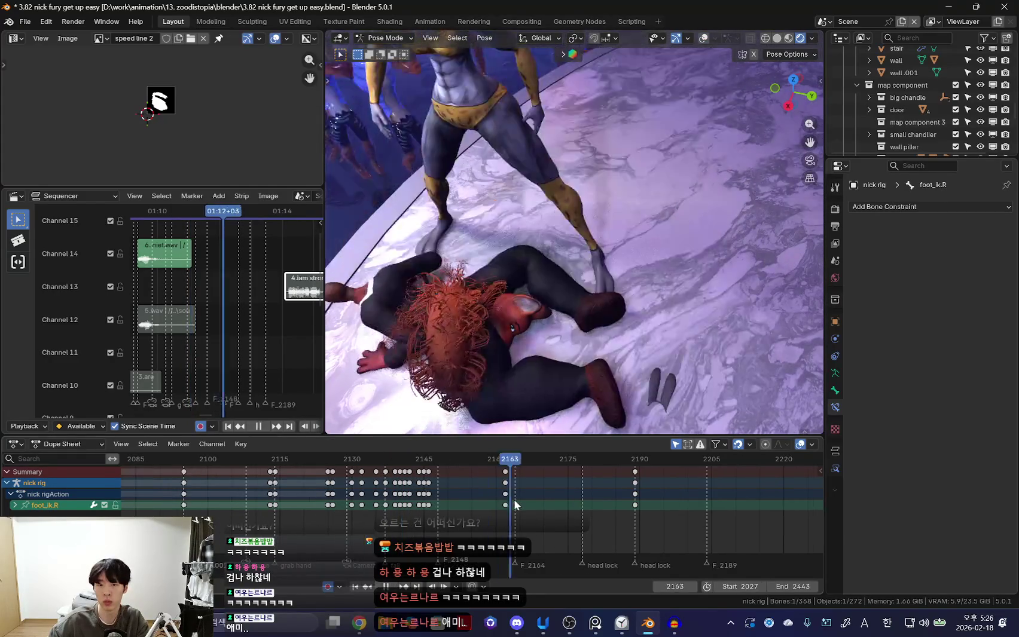
click(672, 296)
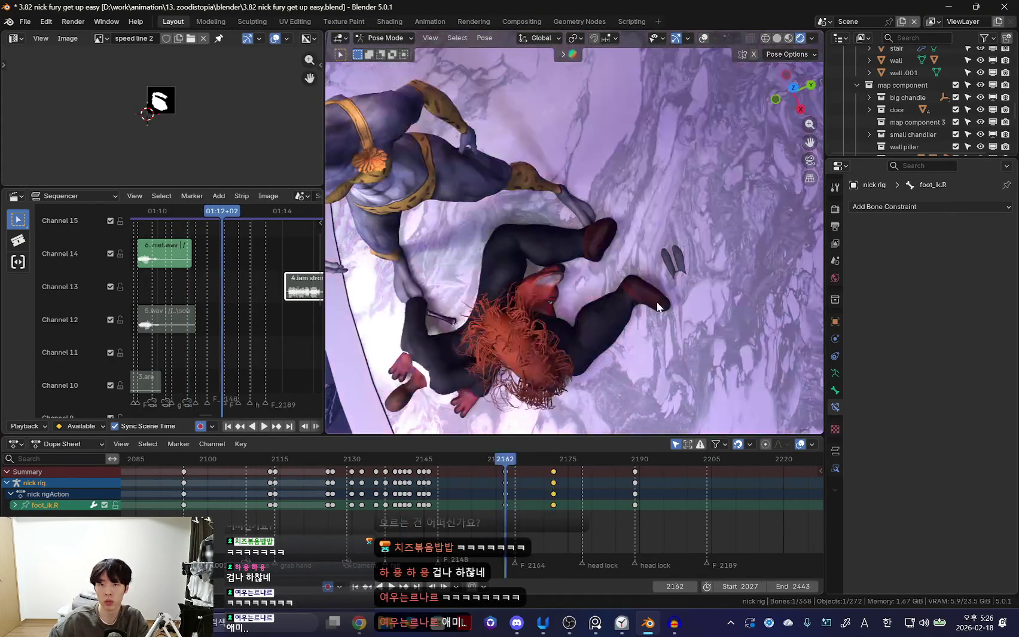
click(630, 300)
key(Down)
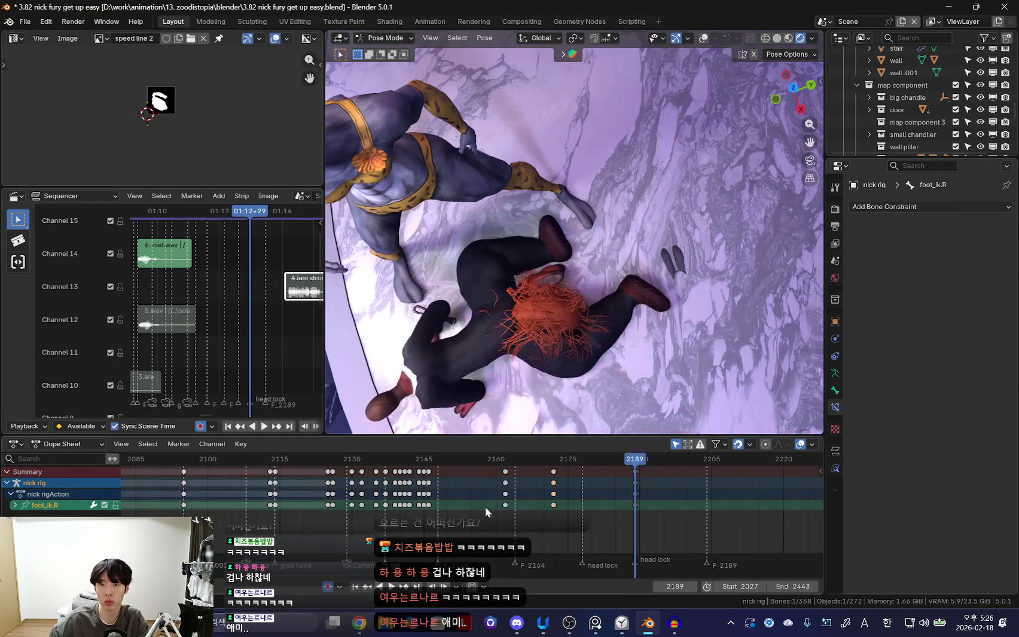
Undo and redo to compare the right foot pose before and after the change.
key(ctrl+z)
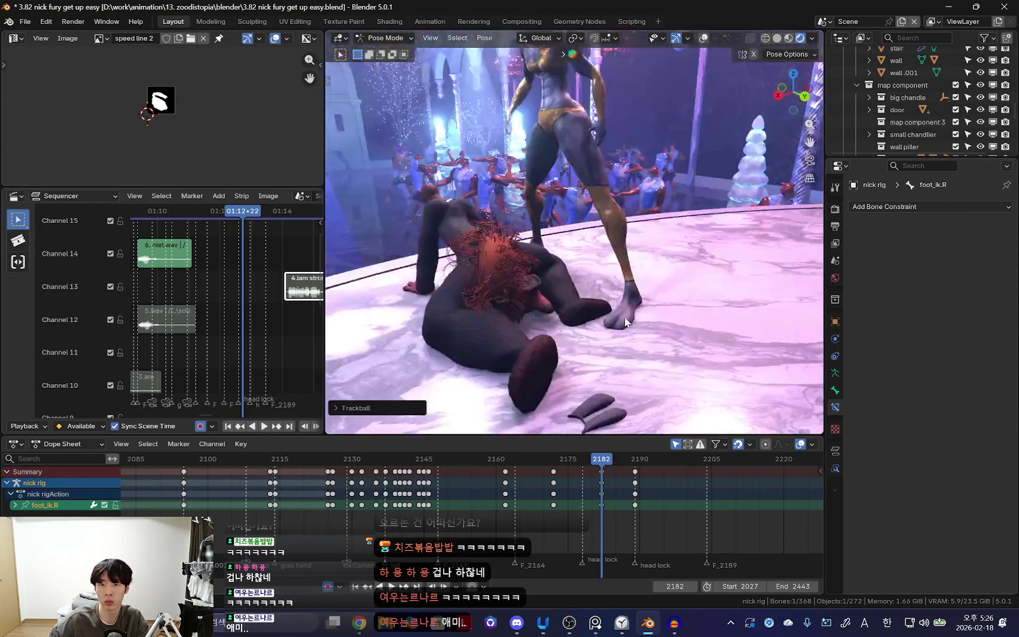
key(ctrl+z)
key(ctrl+z)
key(ctrl+shift+z)
key(ctrl+z)
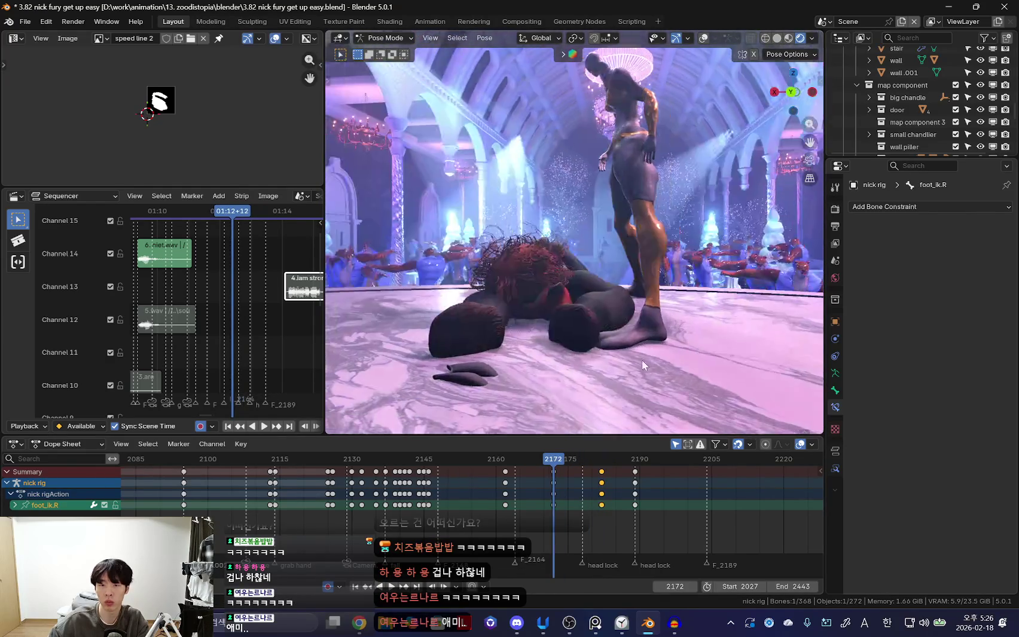
key(ctrl+z)
Start moving the keys at frame 2182 and preview the motion back to frame 2172.
key(g)
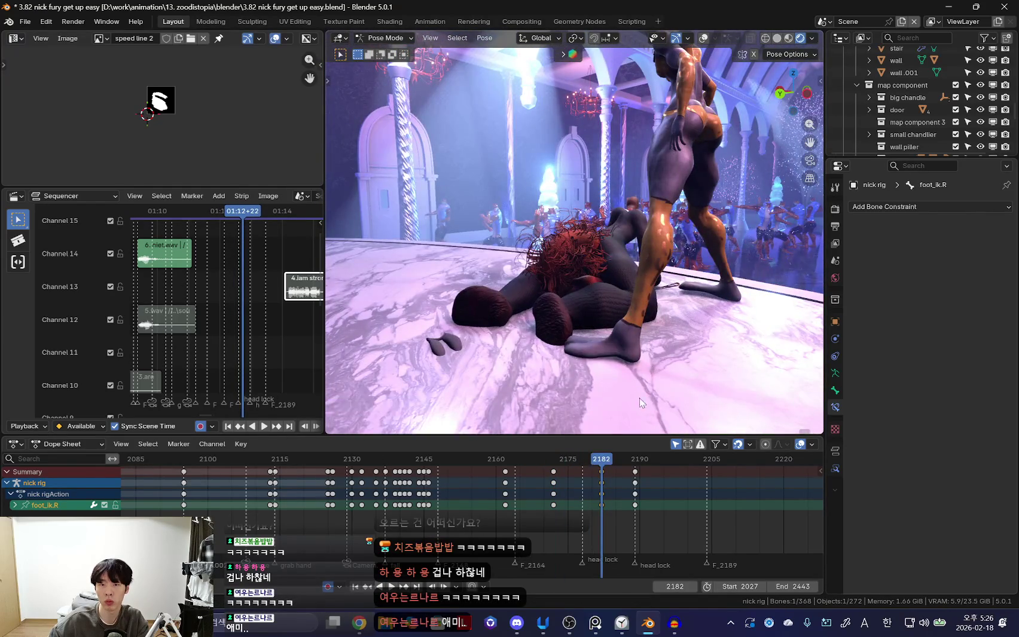
key(space)
key(Escape)
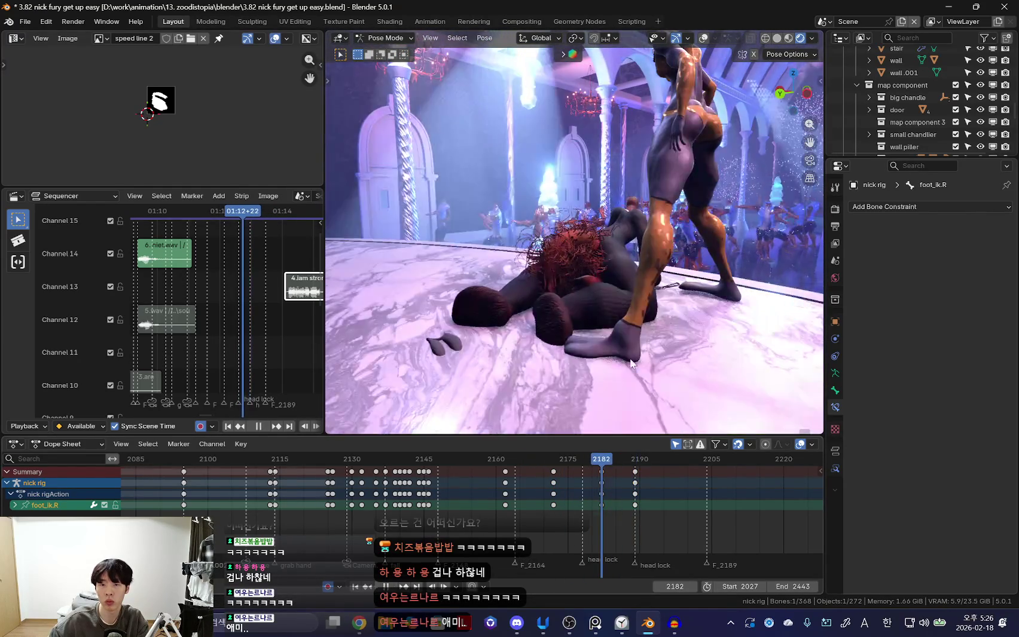
key(Down)
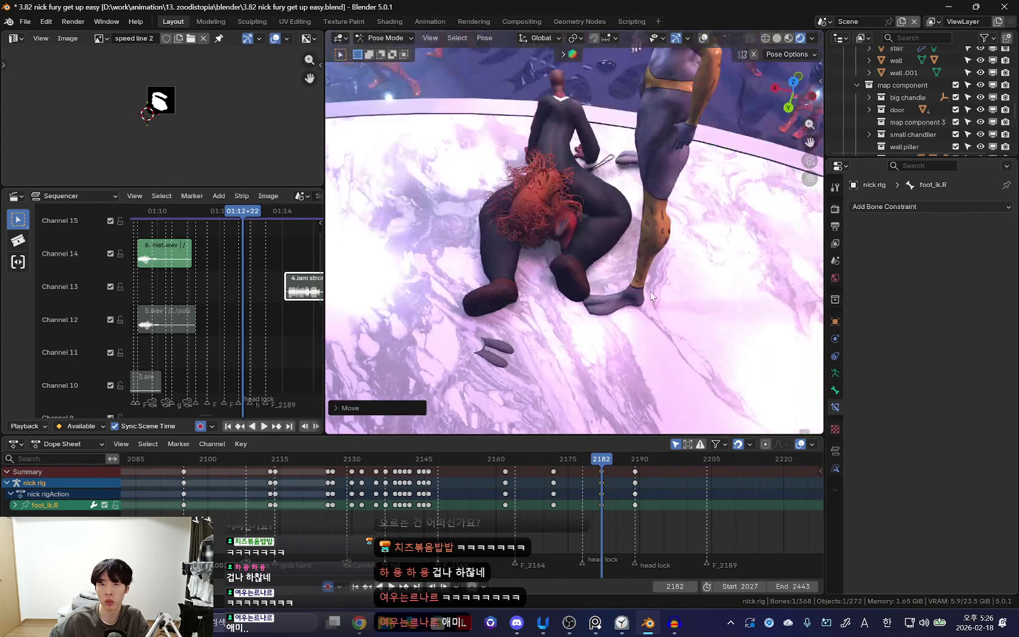
From a low angle, insert a key and step through keyframes toward frame 2162.
middle_drag(686, 282, 690, 322)
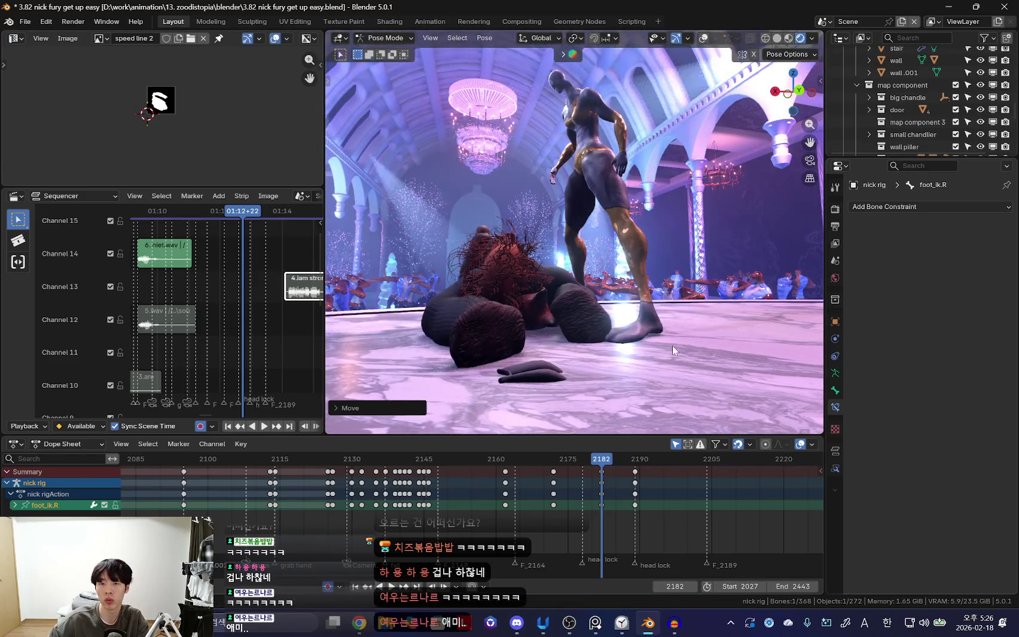
key(i)
key(Up)
key(Up)
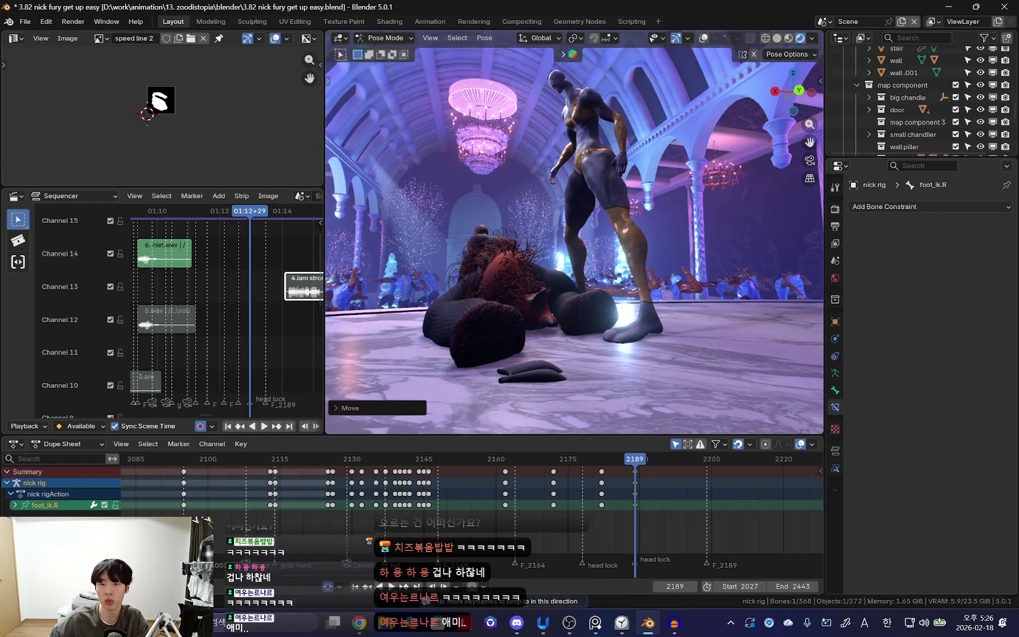
key(Down)
key(Up)
key(Down)
Play from frame 2162 from top-down and low angles to review the timing.
mouse_move(597, 412)
middle_down()
mouse_move(587, 347)
mouse_move(615, 309)
middle_up()
key(Down)
key(Down)
key(space)
middle_drag(608, 421, 622, 433)
key(Escape)
Shift the later keys nine frames later and replay the retimed motion.
click(689, 493)
key(space)
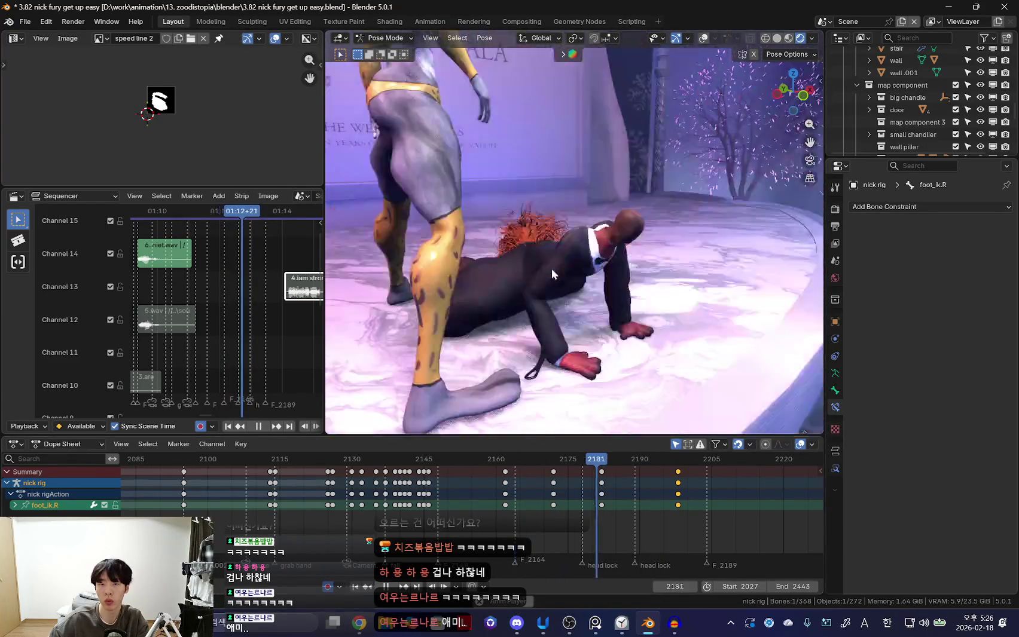
key(Escape)
key(space)
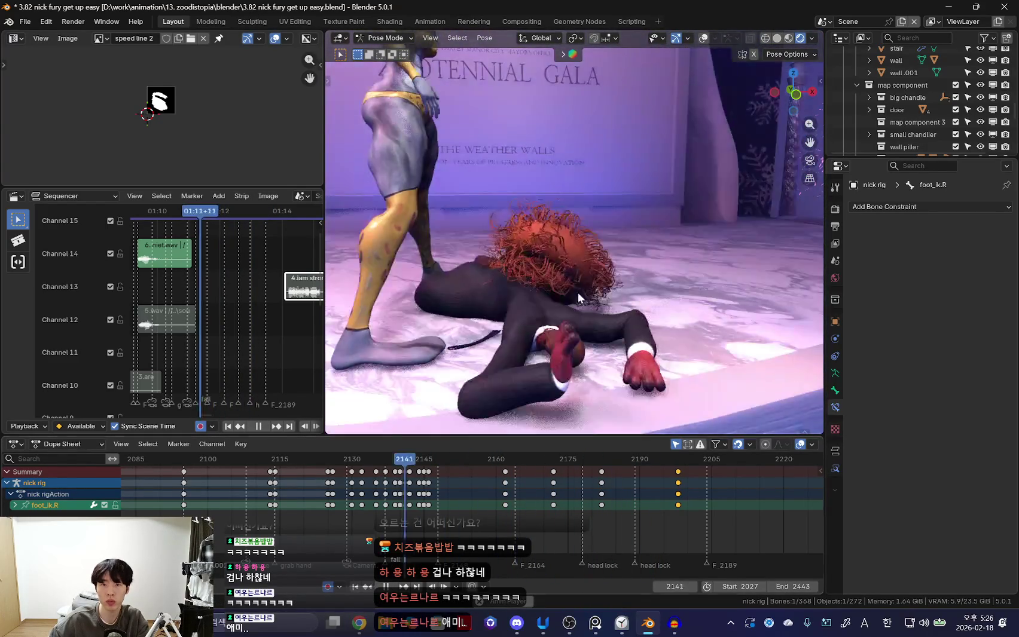
key(space)
click(492, 125)
Pose the zoodi rig and play from frame 2121 in camera view without overlays.
key(ctrl+Tab)
key(Down)
key(shift+alt+z)
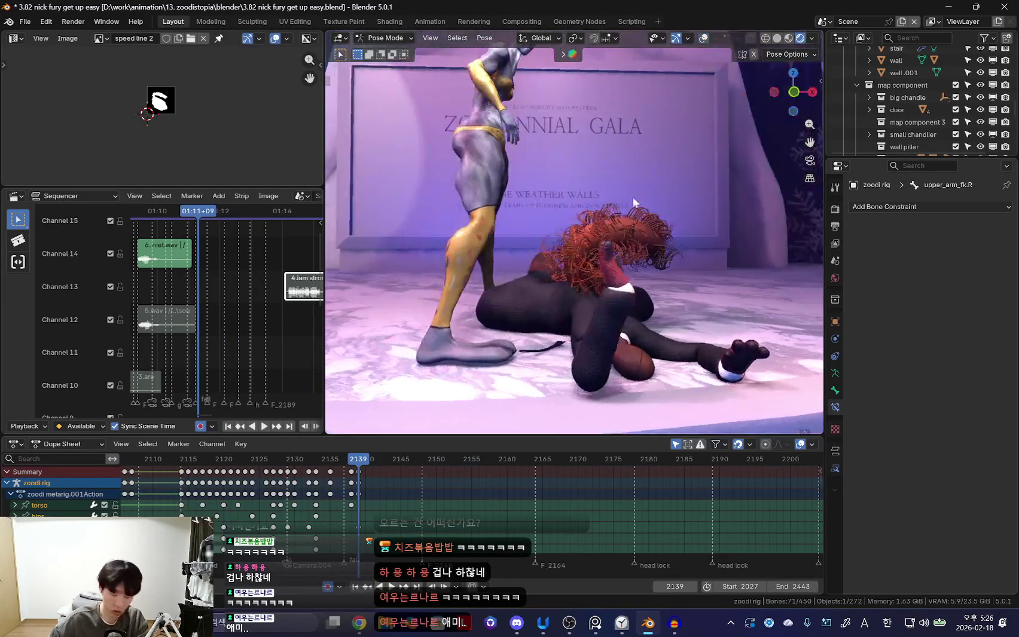
key(KP_0)
key(Down)
key(space)
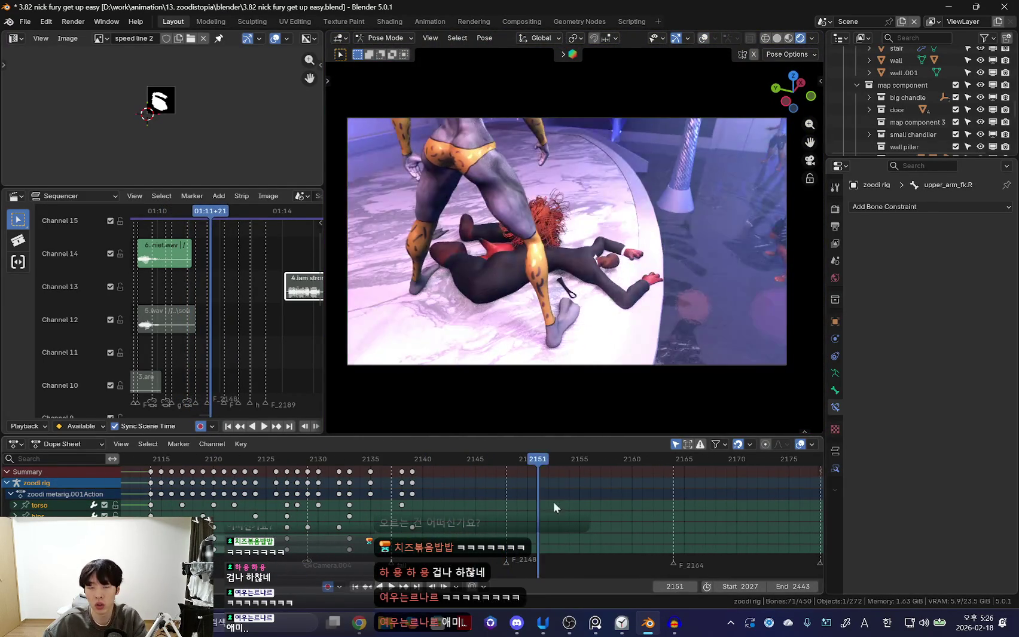
Replay the fight through frame 2194 and pin the reference clip always on top.
key(Down)
scroll(431, 517, down, 1)
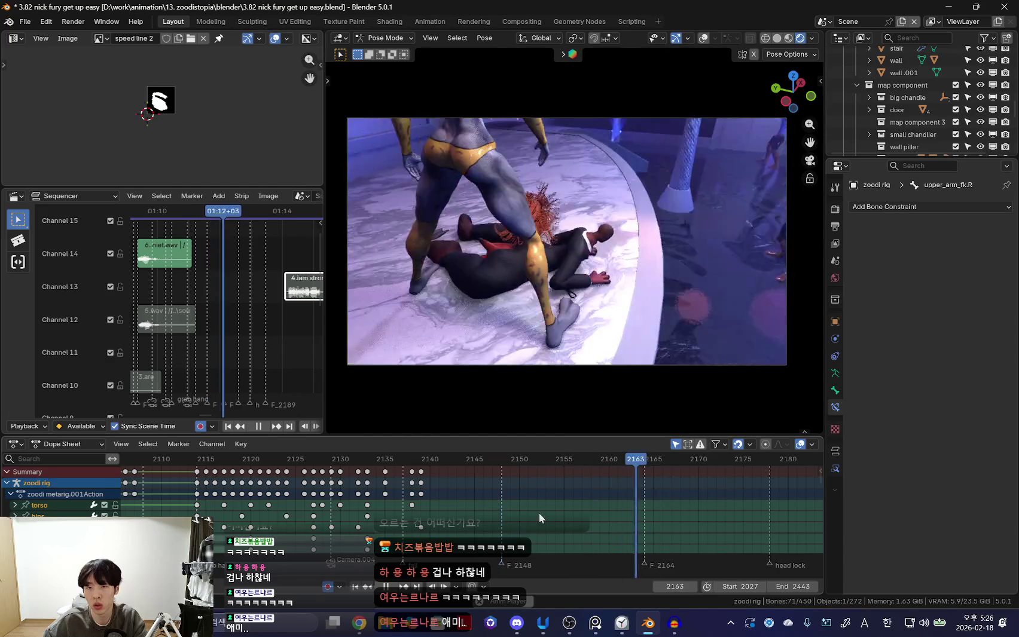
key(space)
scroll(603, 375, up, 3)
key(space)
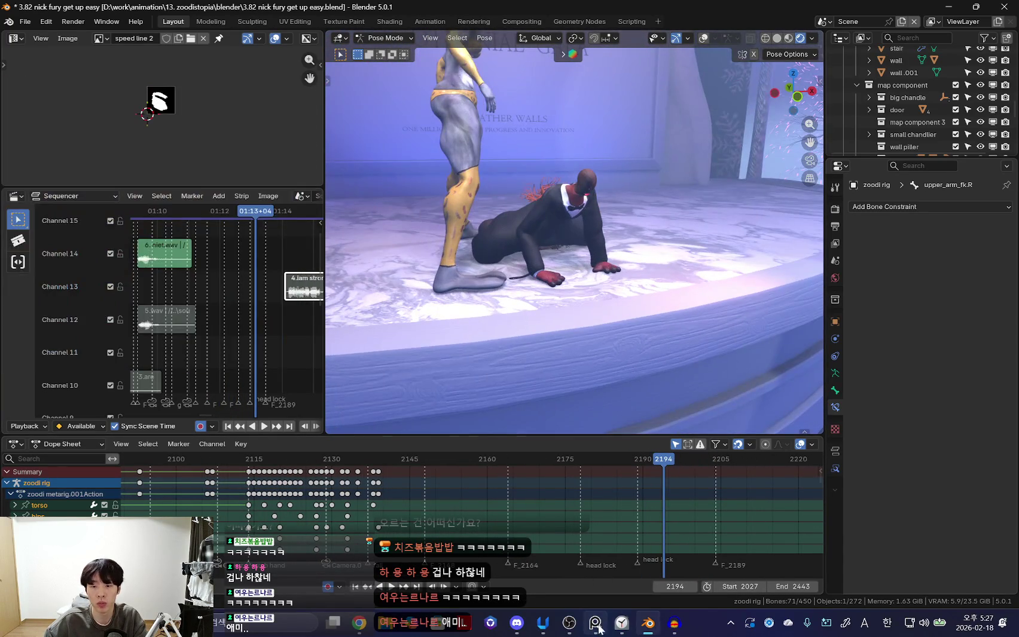
click(594, 623)
key(ctrl+shift+a)
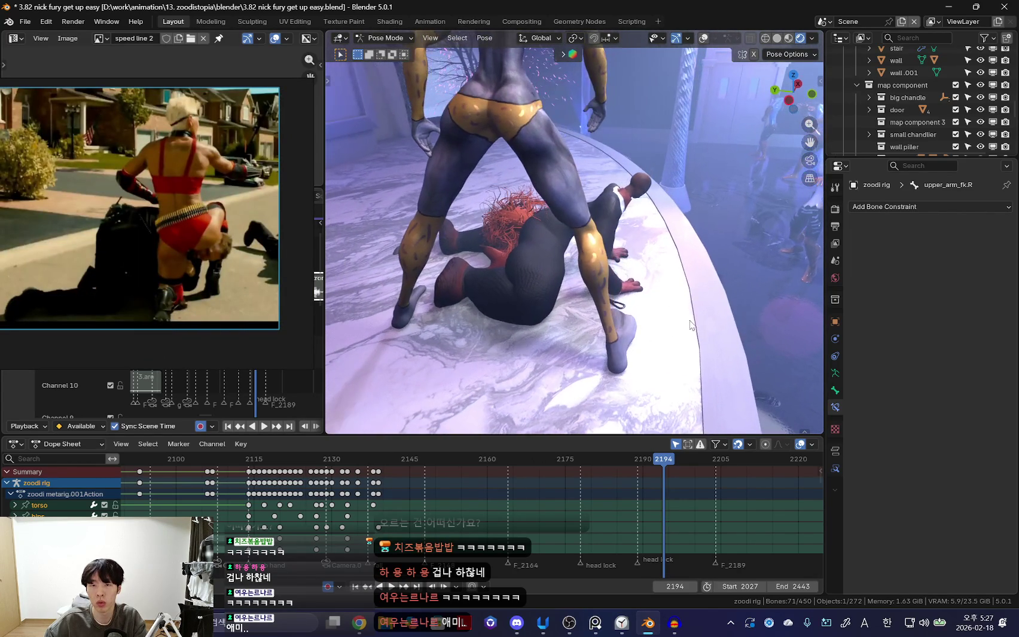
Move the standing character's left foot control along the global Y axis.
middle_drag(734, 331, 587, 336)
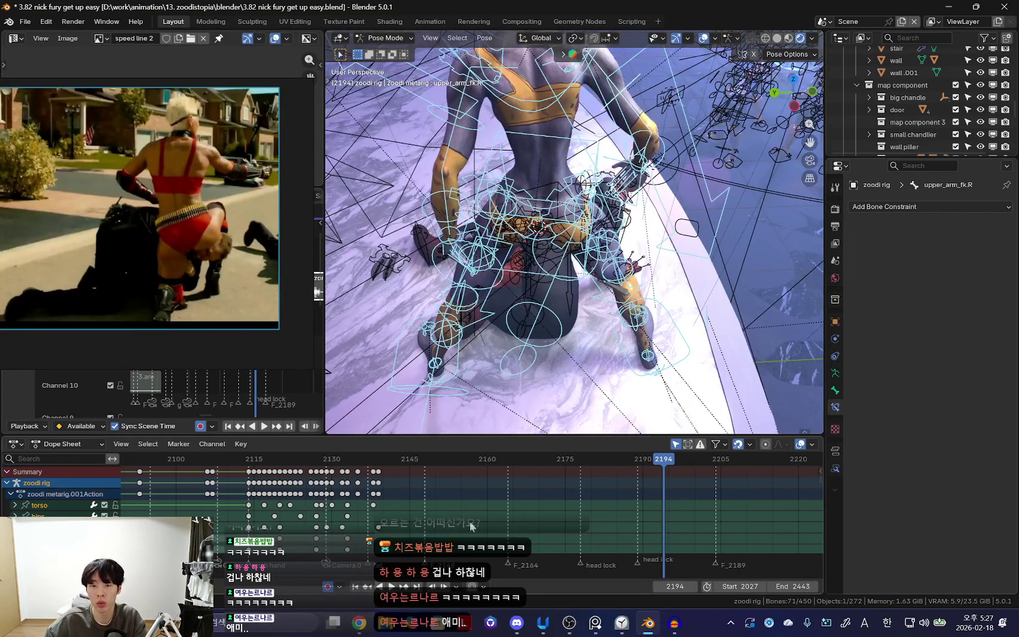
click(468, 298)
mouse_move(468, 297)
middle_down()
mouse_move(425, 366)
mouse_move(472, 351)
middle_up()
key(shift+alt+z)
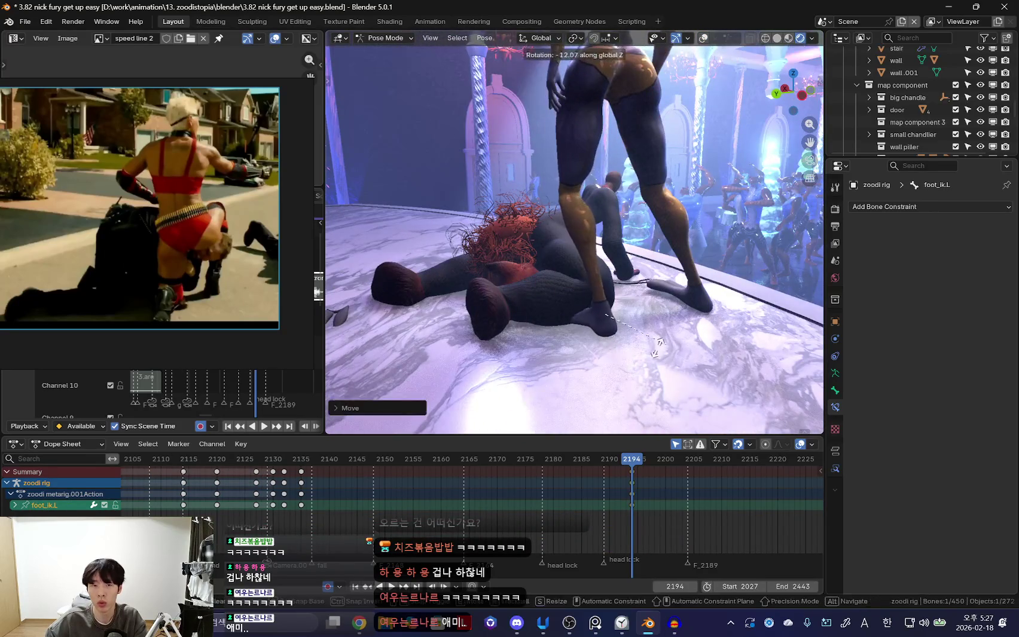
click(664, 344)
key(g)
key(y)
click(668, 345)
key(shift+alt+z)
key(shift+alt+z)
Reposition the selected bone along X, then shift the torso.
middle_drag(668, 339, 622, 332)
key(g)
click(724, 280)
middle_drag(724, 280, 566, 212)
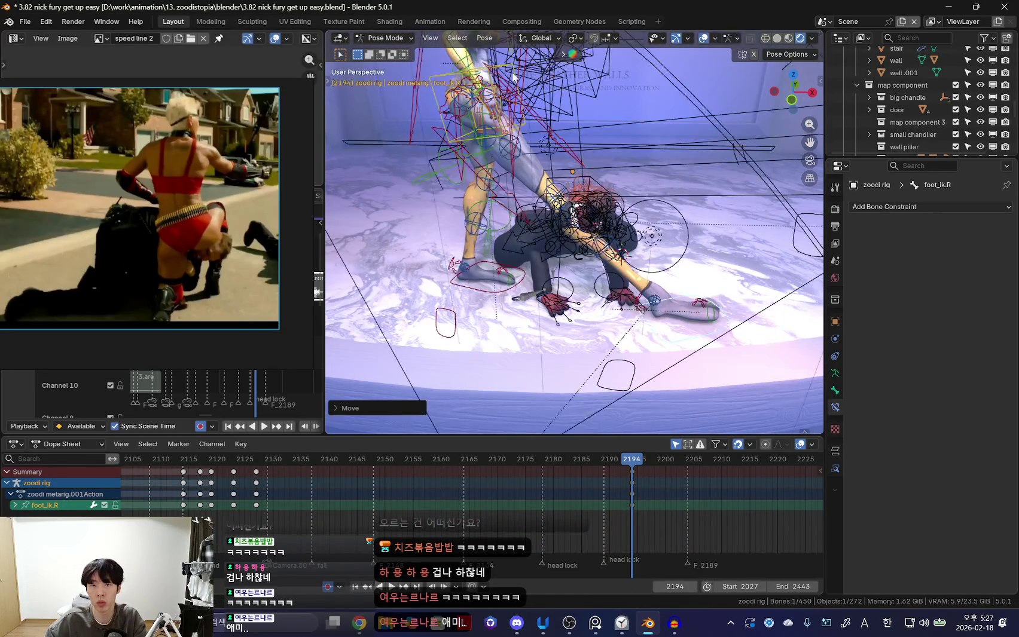
middle_drag(640, 146, 609, 173)
key(g)
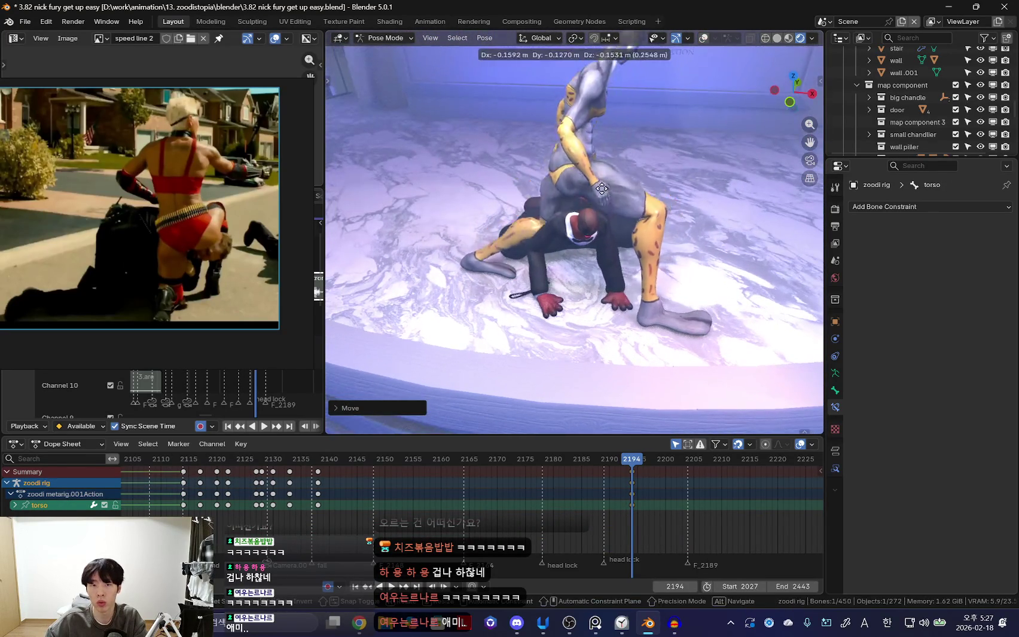
mouse_move(641, 262)
middle_down()
mouse_move(526, 245)
mouse_move(627, 353)
mouse_move(720, 327)
middle_up()
key(shift+alt+z)
Move the right foot control into place, checking the pose with overlays hidden.
click(527, 247)
key(g)
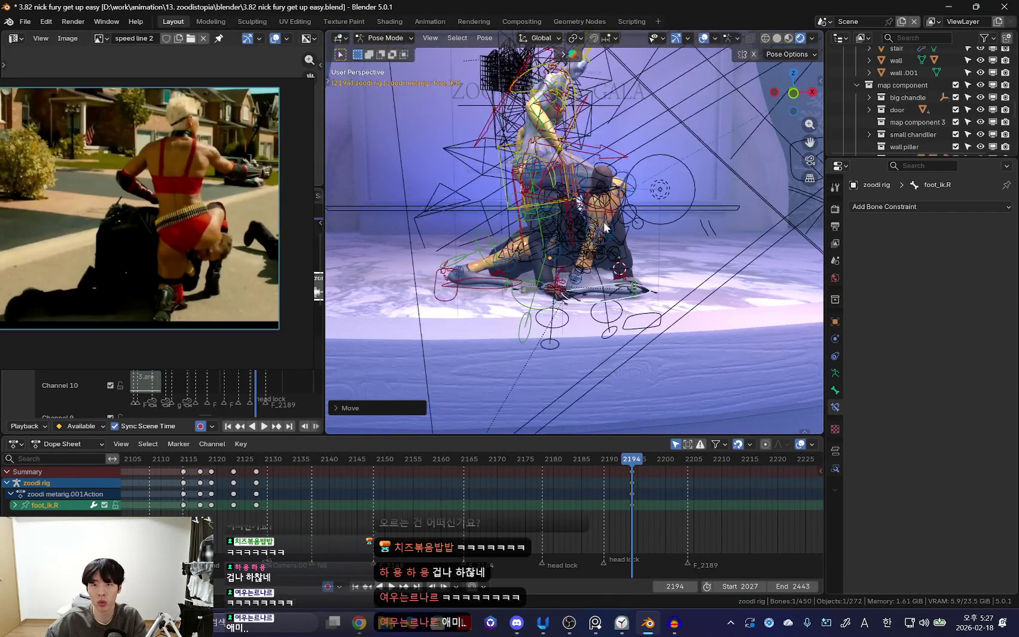
key(shift+alt+z)
mouse_move(489, 295)
middle_down()
mouse_move(502, 311)
mouse_move(520, 308)
middle_up()
key(shift+alt+z)
drag(515, 304, 522, 309)
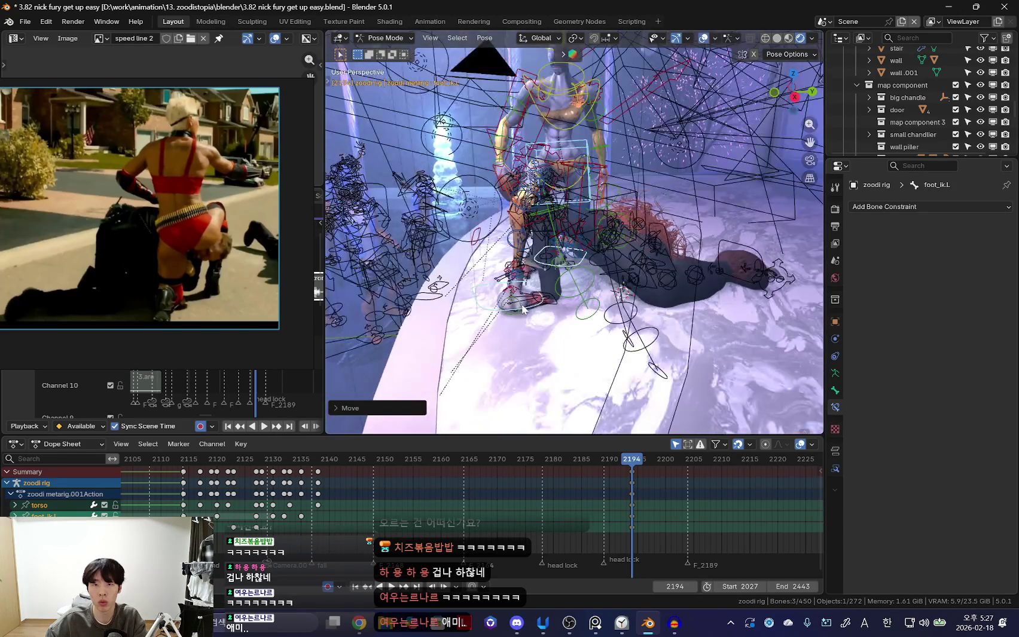
click(540, 304)
key(shift+alt+z)
click(586, 357)
mouse_move(586, 358)
middle_down()
mouse_move(639, 340)
mouse_move(639, 275)
mouse_move(572, 226)
mouse_move(606, 290)
mouse_move(669, 239)
middle_up()
key(shift+alt+z)
key(shift+alt+z)
key(shift+alt+z)
key(shift+alt+z)
key(shift+alt+z)
key(shift+alt+z)
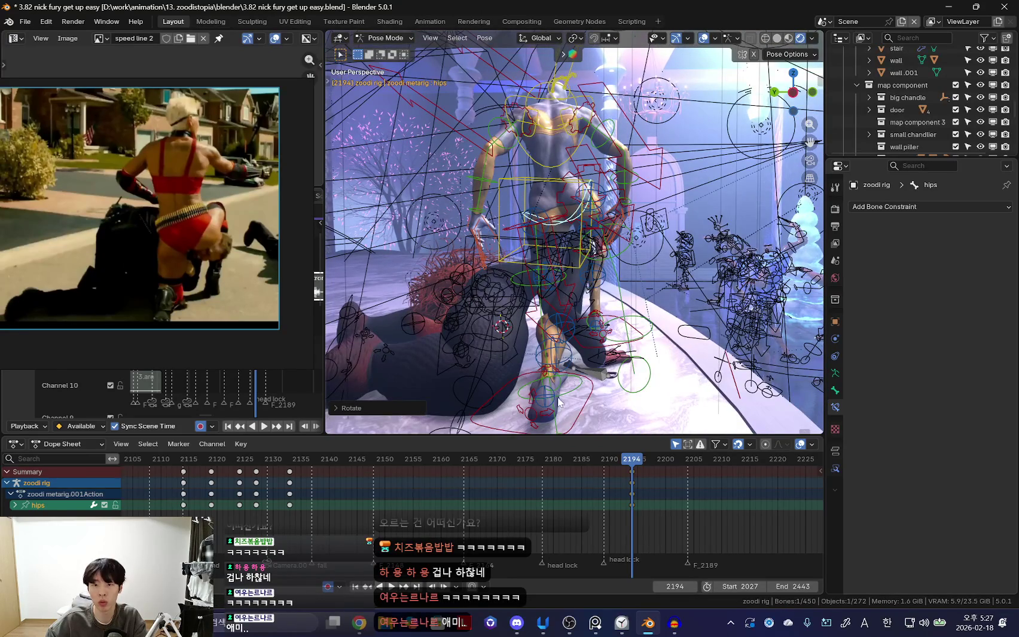
Rotate the hips about the X axis and preview the pose.
key(shift+alt+z)
middle_drag(537, 422, 589, 212)
key(shift+alt+z)
key(r)
key(x)
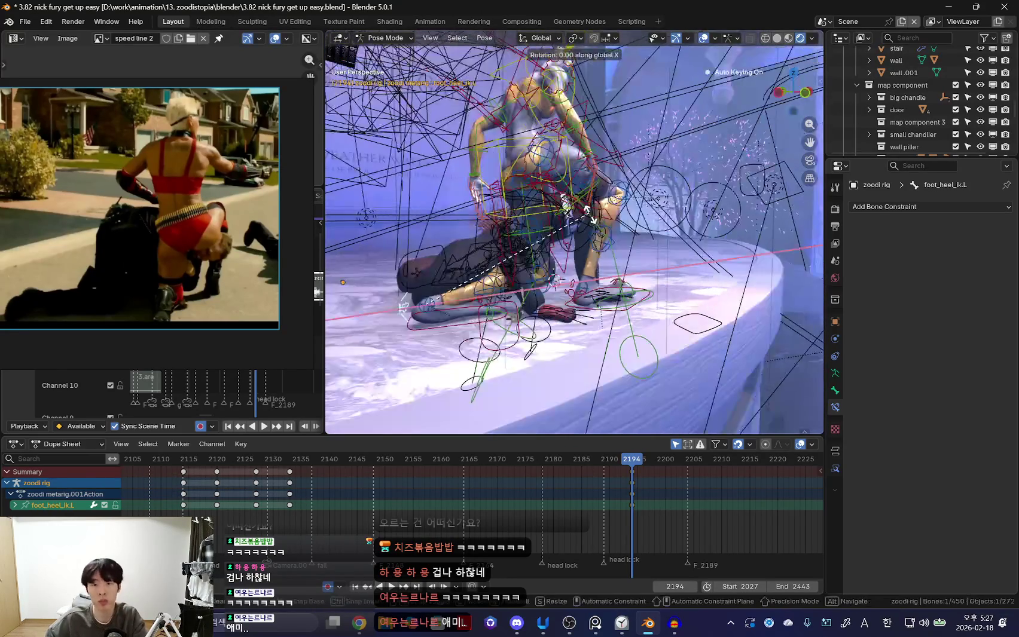
key(shift+alt+z)
key(shift+alt+z)
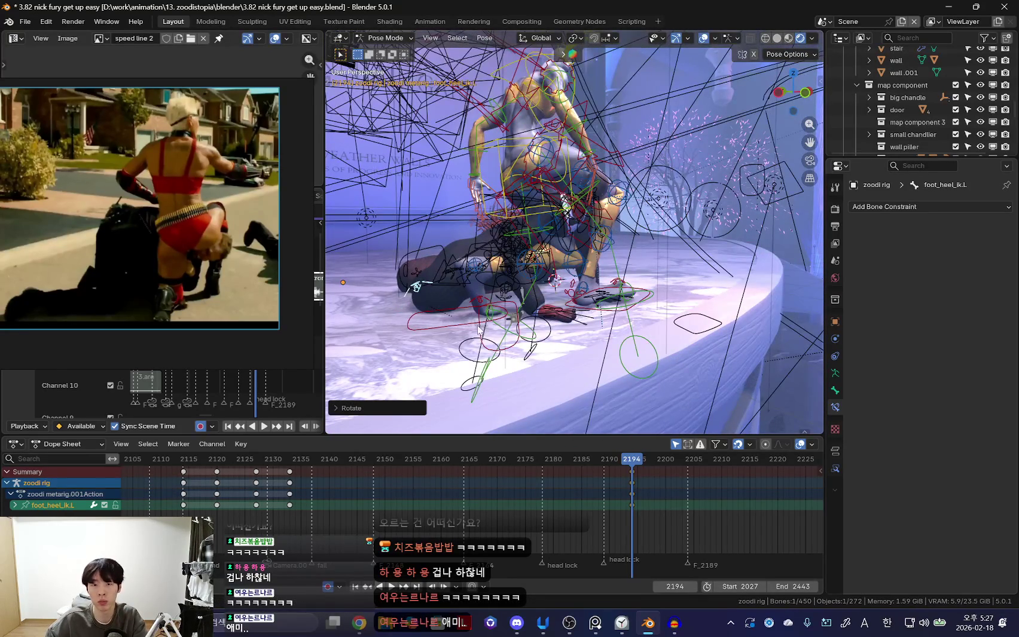
Move the left foot control along the X axis.
key(shift+alt+z)
key(shift+alt+z)
click(417, 287)
key(shift+alt+z)
key(g)
key(x)
click(412, 335)
mouse_move(412, 335)
middle_down()
mouse_move(595, 257)
mouse_move(541, 247)
mouse_move(557, 168)
middle_up()
Reposition the torso control, checking it from behind the characters.
key(shift+alt+z)
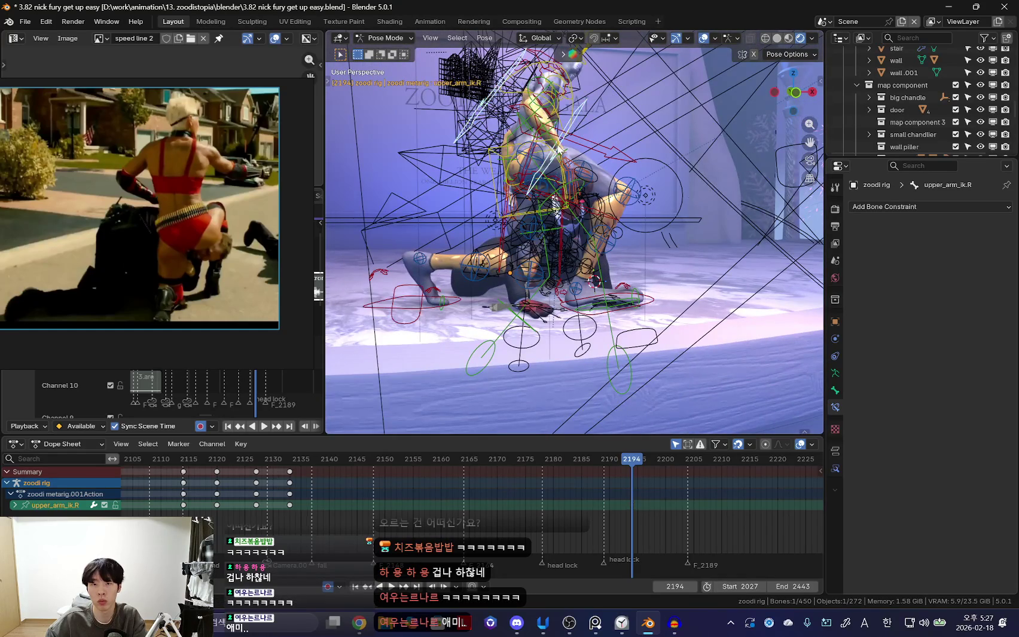
click(511, 157)
key(shift+alt+z)
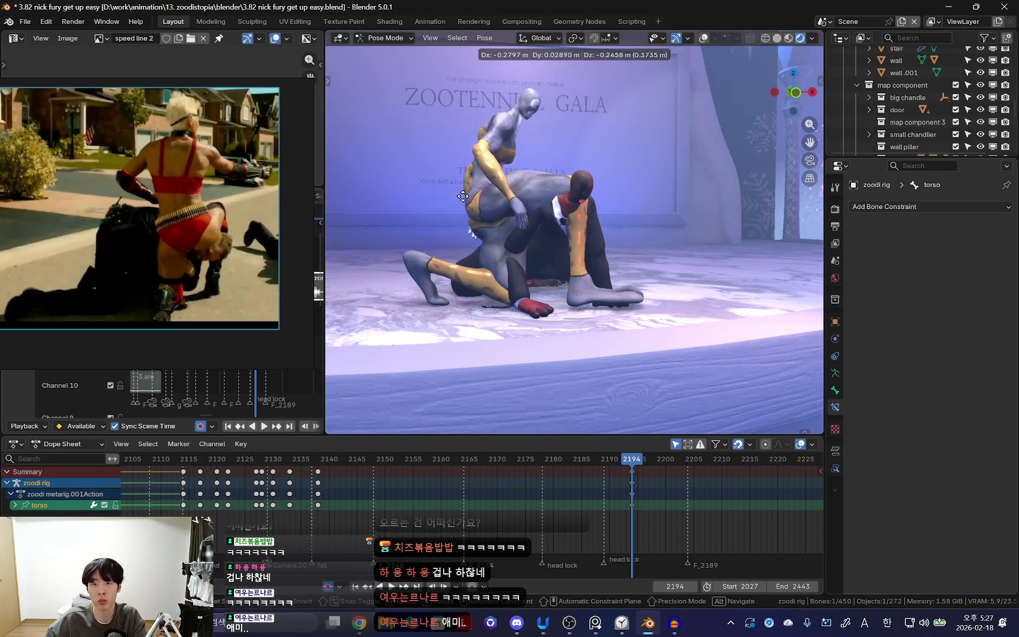
click(514, 203)
mouse_move(514, 203)
middle_down()
mouse_move(640, 229)
mouse_move(511, 229)
mouse_move(488, 252)
mouse_move(547, 267)
mouse_move(593, 310)
middle_up()
key(g)
click(594, 309)
key(shift+alt+z)
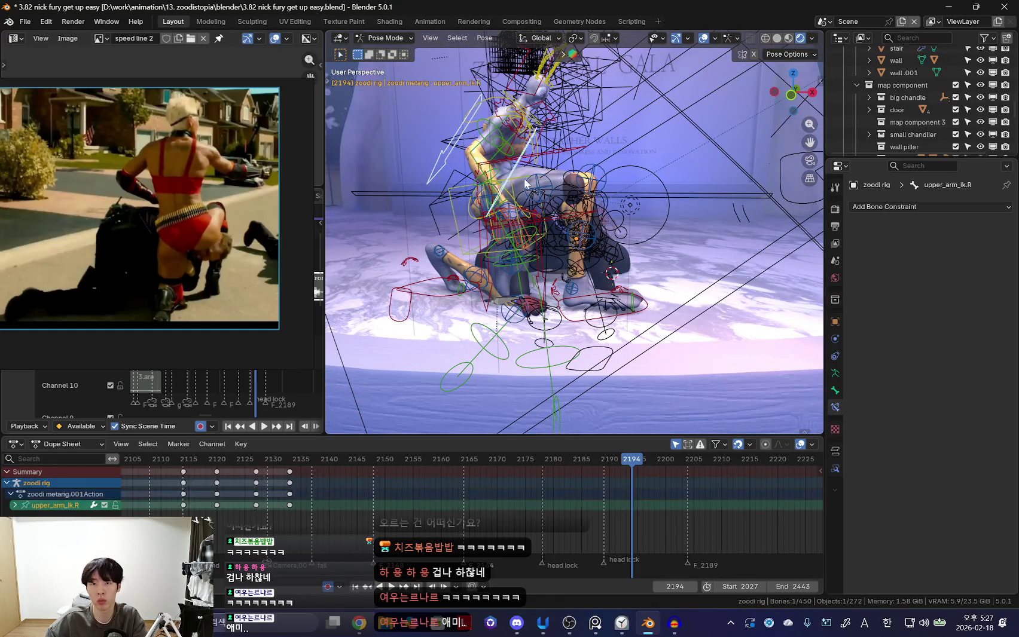
Move the right foot along the X axis.
key(g)
key(x)
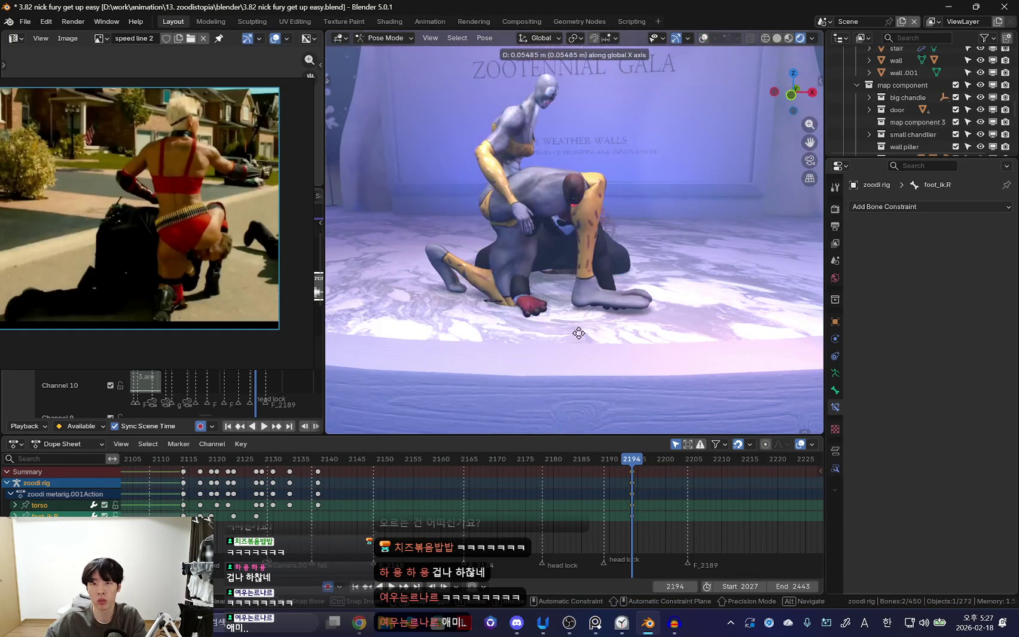
alt+middle_drag(581, 300, 644, 324)
scroll(644, 324, up, 3)
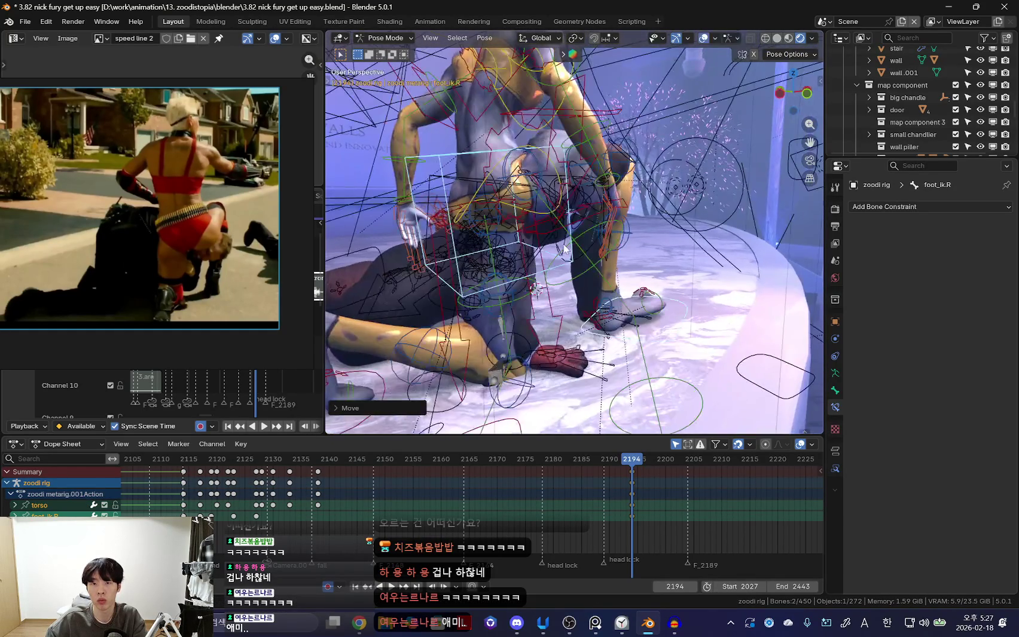
Adjust the torso position and check it from a wide view.
click(560, 184)
key(shift+alt+z)
key(g)
key(Return)
alt+middle_drag(560, 185, 576, 290)
key(shift+alt+z)
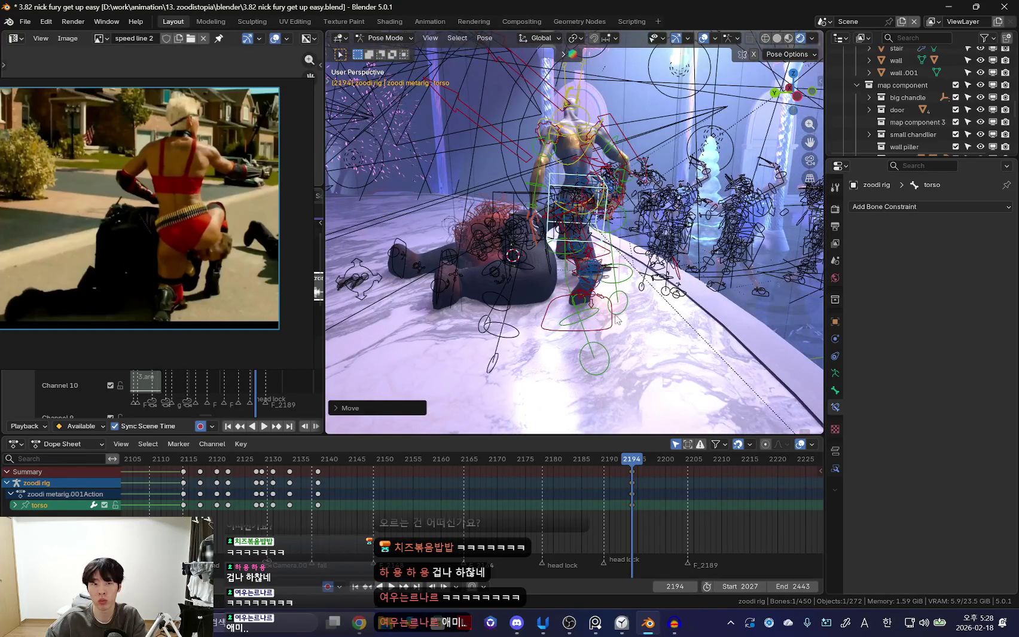
Freely rotate the left thigh using the left foot control.
key(shift+alt+z)
middle_drag(614, 321, 582, 323)
scroll(582, 323, up, 3)
key(shift+alt+z)
click(577, 345)
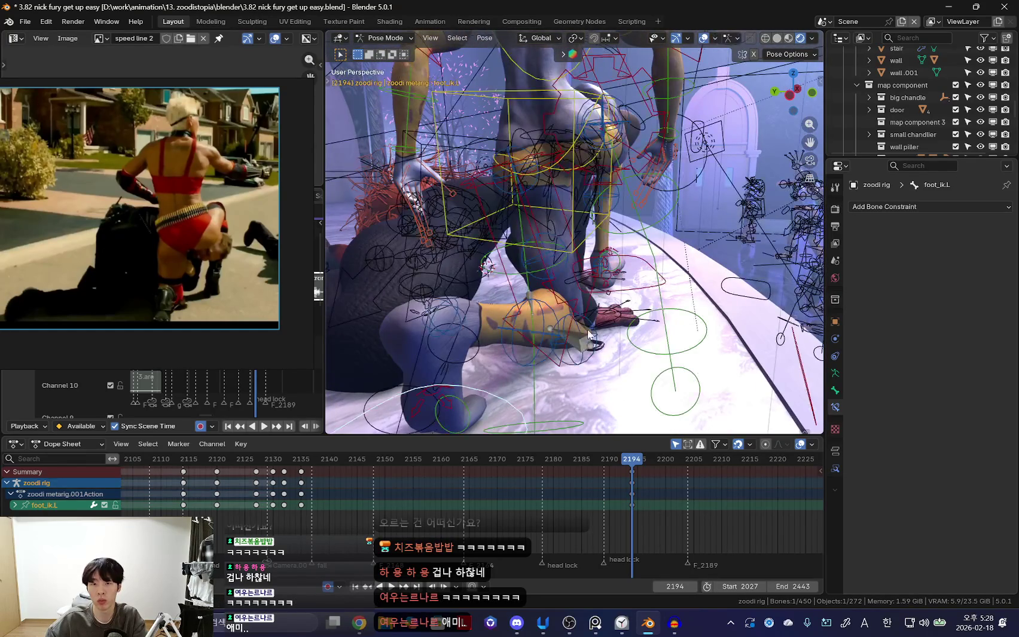
key(shift+alt+z)
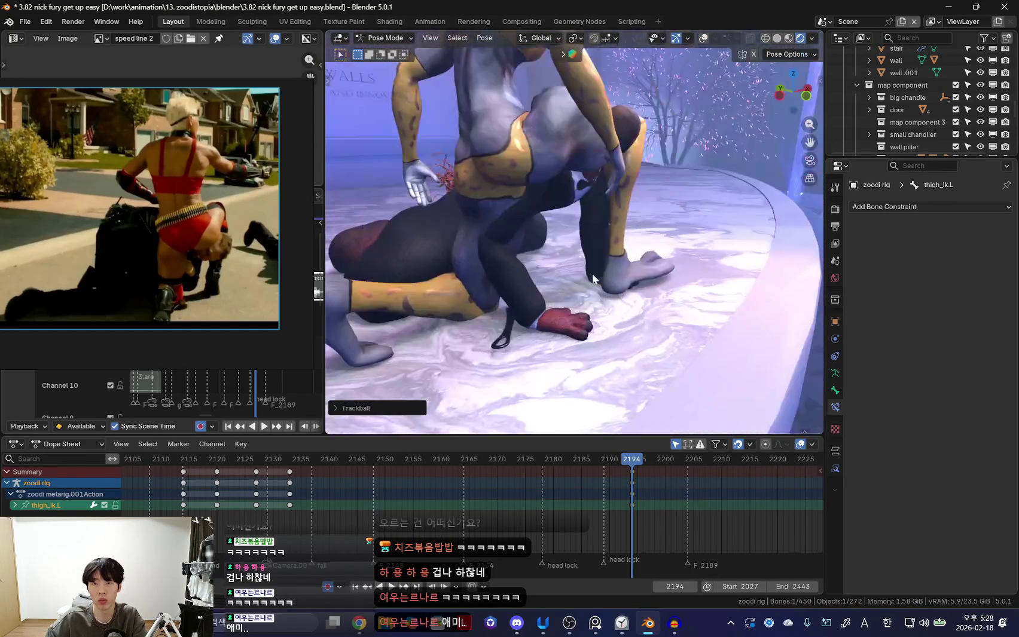
middle_drag(572, 322, 539, 278)
key(shift+alt+z)
Rotate the torso into place, viewed from the front.
click(548, 182)
key(shift+alt+z)
mouse_move(548, 182)
middle_down()
mouse_move(606, 241)
mouse_move(679, 241)
middle_up()
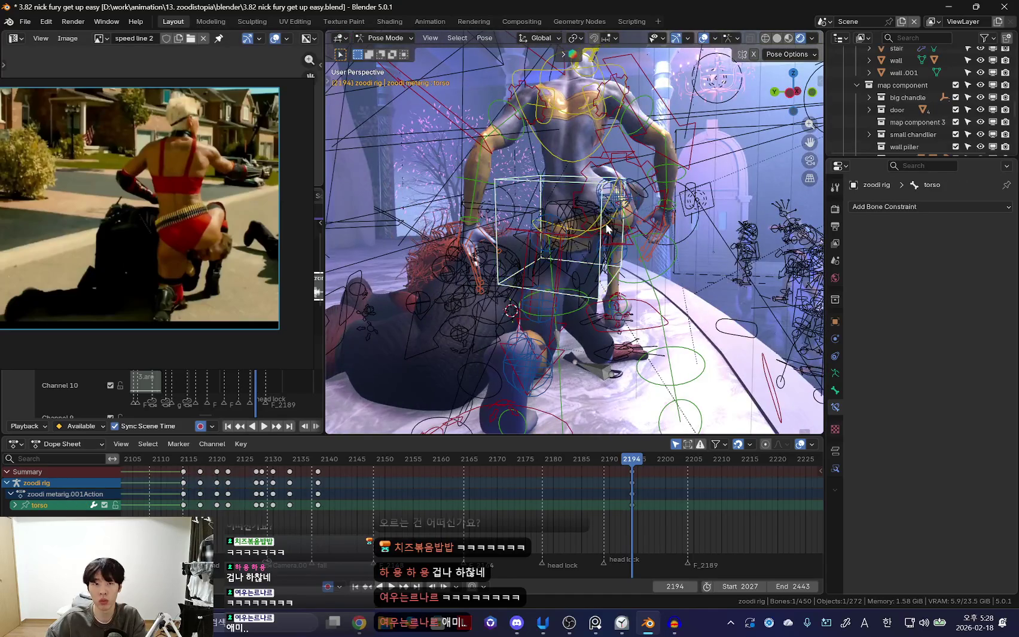
key(shift+alt+z)
key(r)
mouse_move(713, 257)
middle_down()
mouse_move(560, 276)
mouse_move(621, 377)
middle_up()
key(shift+alt+z)
Move the right foot and rotate the chest control.
key(shift+alt+z)
click(632, 395)
key(shift+alt+z)
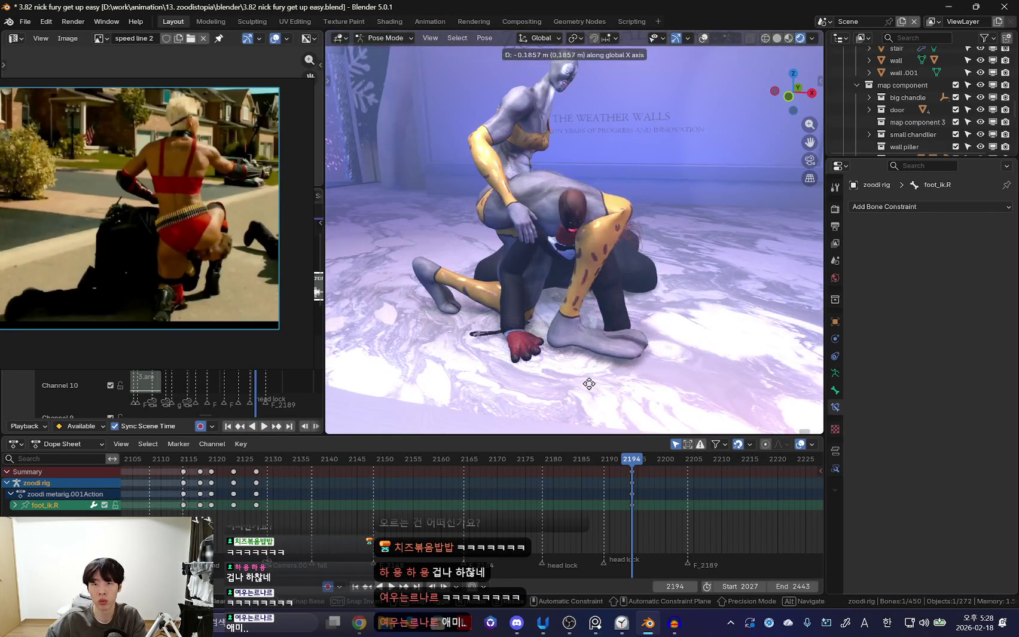
click(604, 375)
click(548, 129)
key(r)
click(598, 121)
key(shift+alt+z)
mouse_move(598, 121)
middle_down()
mouse_move(523, 275)
mouse_move(682, 291)
mouse_move(603, 356)
middle_up()
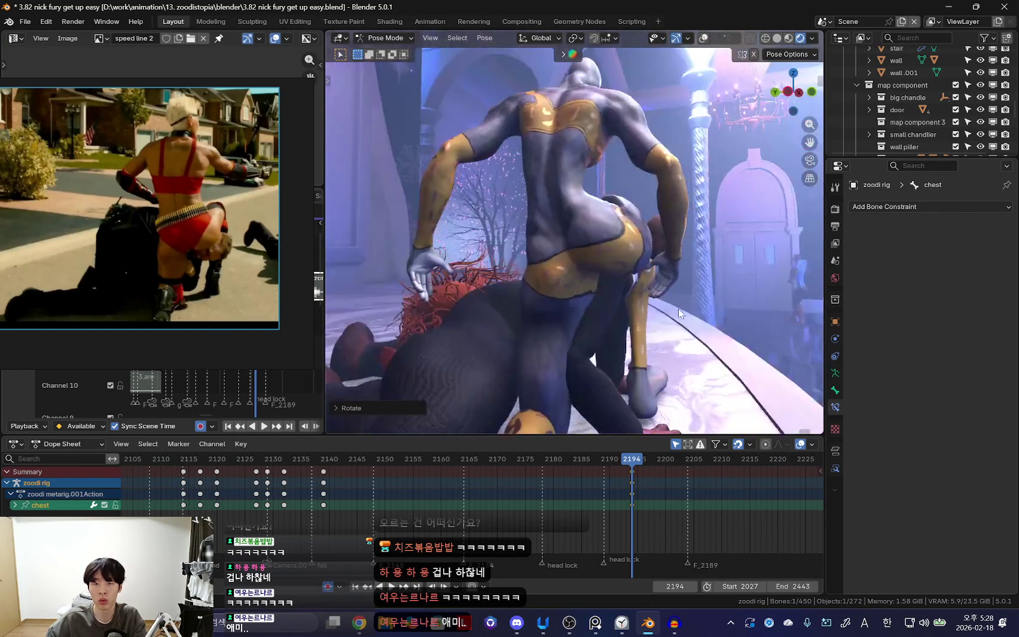
key(shift+alt+z)
Select the left shin bone and rotate the left foot.
click(588, 394)
mouse_move(588, 395)
middle_down()
mouse_move(585, 380)
mouse_move(532, 376)
mouse_move(619, 375)
middle_up()
key(shift+alt+z)
key(shift+alt+z)
key(r)
key(shift+alt+z)
click(641, 293)
Fine-tune the leg bone positions from a close, low angle.
key(shift+alt+z)
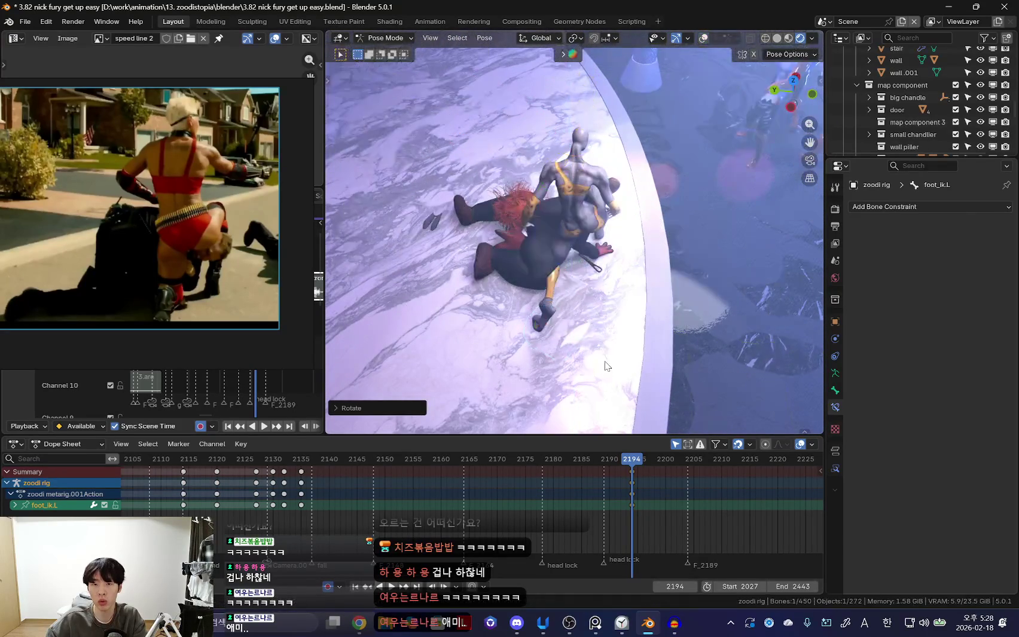
click(607, 351)
key(shift+alt+z)
mouse_move(607, 352)
middle_down()
mouse_move(540, 292)
mouse_move(540, 334)
mouse_move(548, 310)
mouse_move(557, 349)
middle_up()
click(560, 326)
key(shift+alt+z)
click(524, 336)
key(shift+alt+z)
key(shift+alt+z)
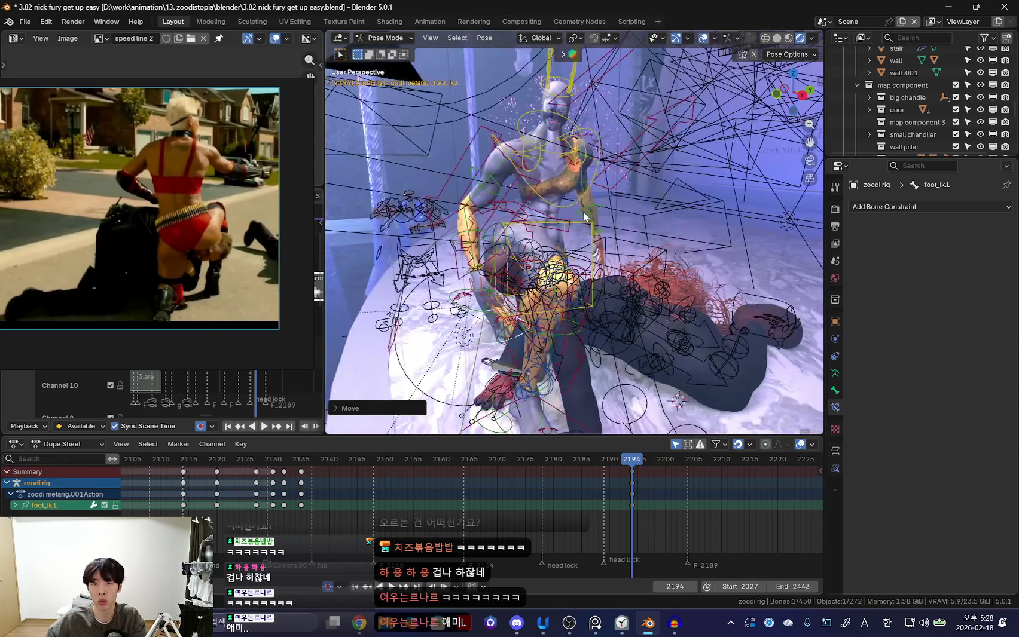
Trackball-rotate the selected bone and inspect the character from behind.
key(shift+alt+z)
key(r)
click(608, 282)
mouse_move(608, 283)
middle_down()
mouse_move(552, 323)
mouse_move(724, 230)
mouse_move(614, 266)
mouse_move(556, 259)
middle_up()
key(shift+alt+z)
scroll(556, 259, up, 3)
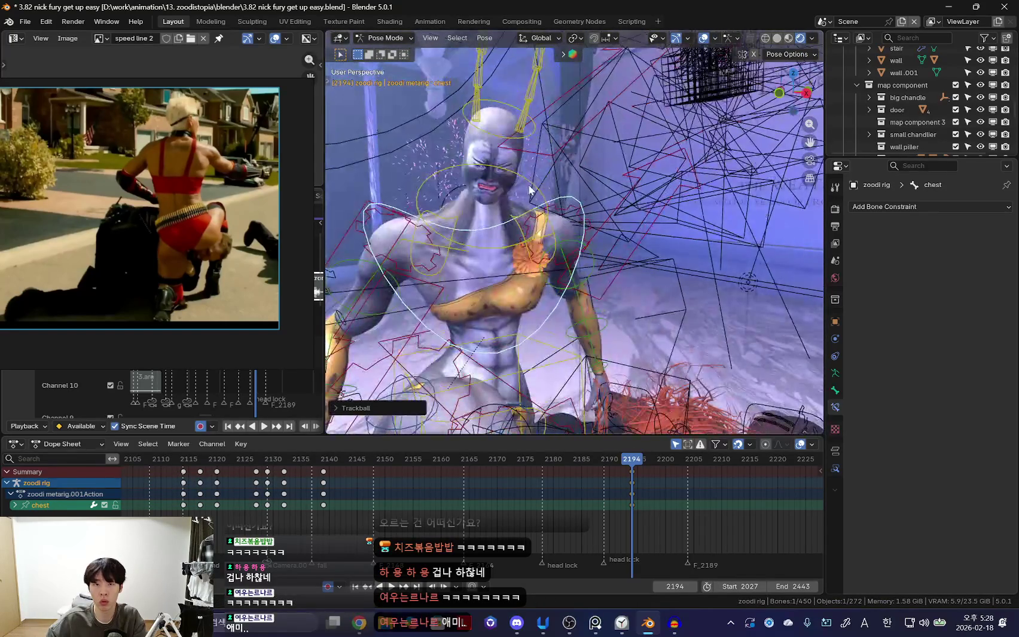
mouse_move(505, 197)
middle_down()
mouse_move(519, 158)
mouse_move(559, 155)
middle_up()
mouse_move(532, 216)
middle_down()
mouse_move(556, 197)
mouse_move(553, 209)
mouse_move(722, 239)
mouse_move(587, 291)
middle_up()
Rotate the left forearm and select the right forearm, hands on the kneeling figure's back.
click(499, 317)
middle_drag(499, 317, 644, 302)
key(r)
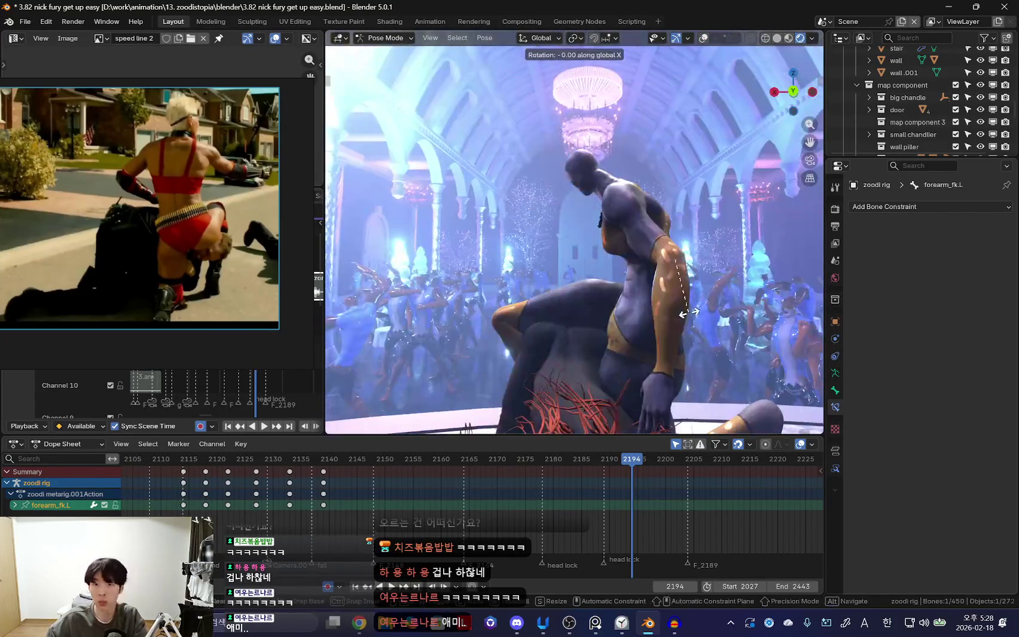
click(713, 326)
mouse_move(713, 326)
middle_down()
mouse_move(771, 342)
mouse_move(629, 292)
middle_up()
click(504, 222)
mouse_move(504, 222)
middle_down()
mouse_move(674, 332)
mouse_move(654, 299)
middle_up()
key(shift+alt+z)
Keyframe the pose at frame 2194 and play the animation backwards.
key(k)
click(651, 296)
key(shift+ctrl+space)
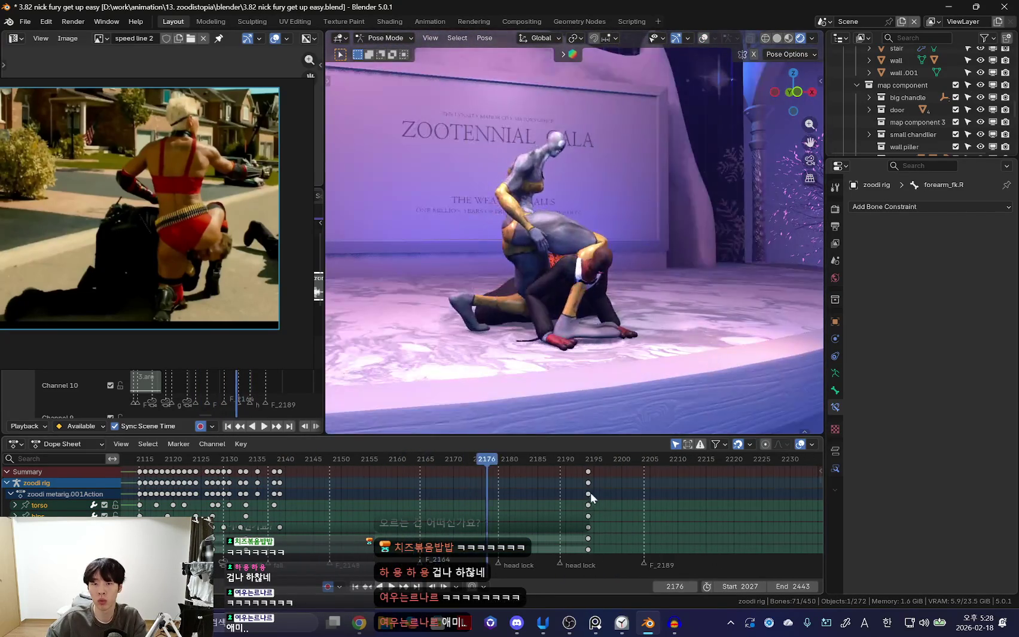
Stop playback at frame 2194 and nudge the kicking character's torso into place.
key(Escape)
middle_drag(557, 310, 518, 390)
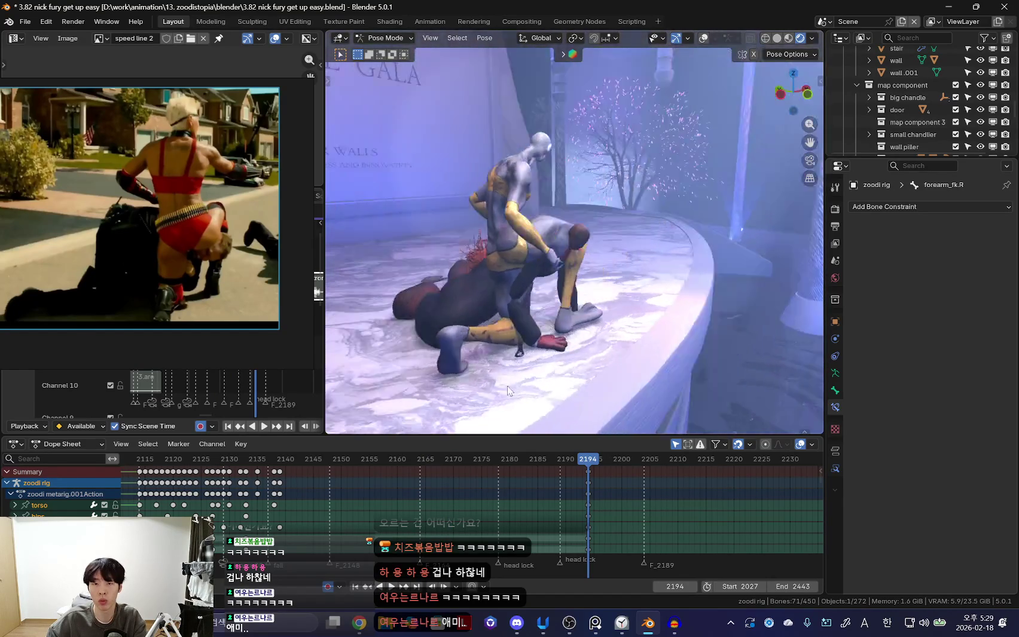
key(Left)
key(Left)
key(Left)
key(Left)
key(Left)
key(g)
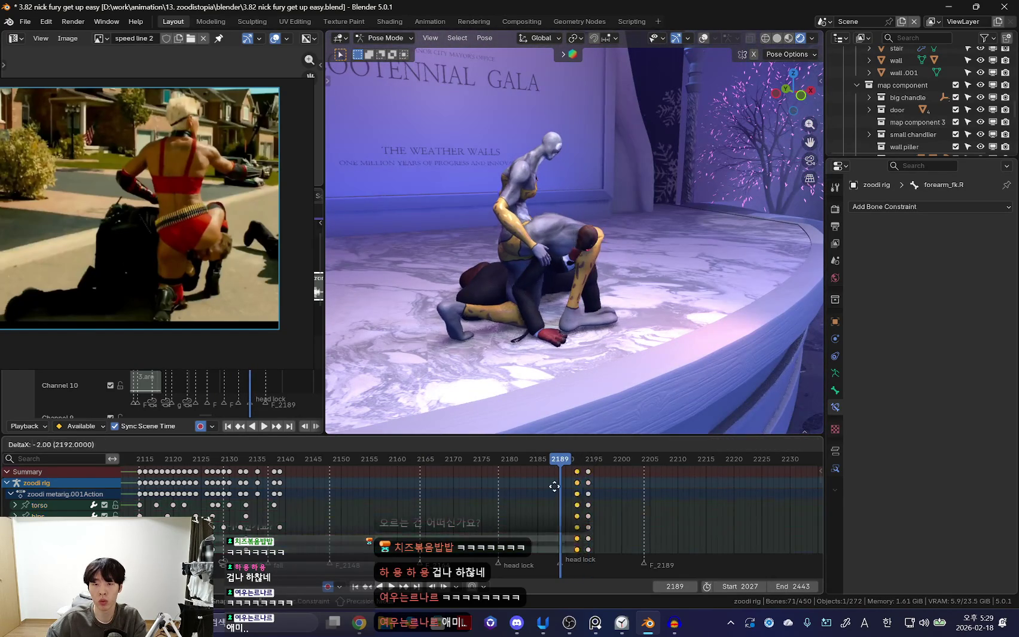
key(Escape)
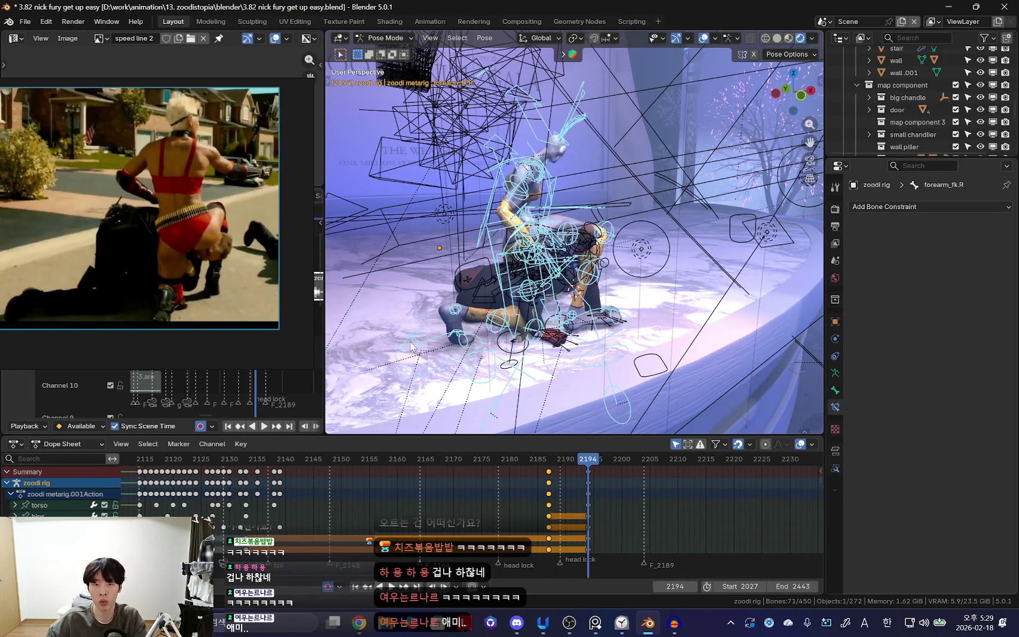
click(411, 346)
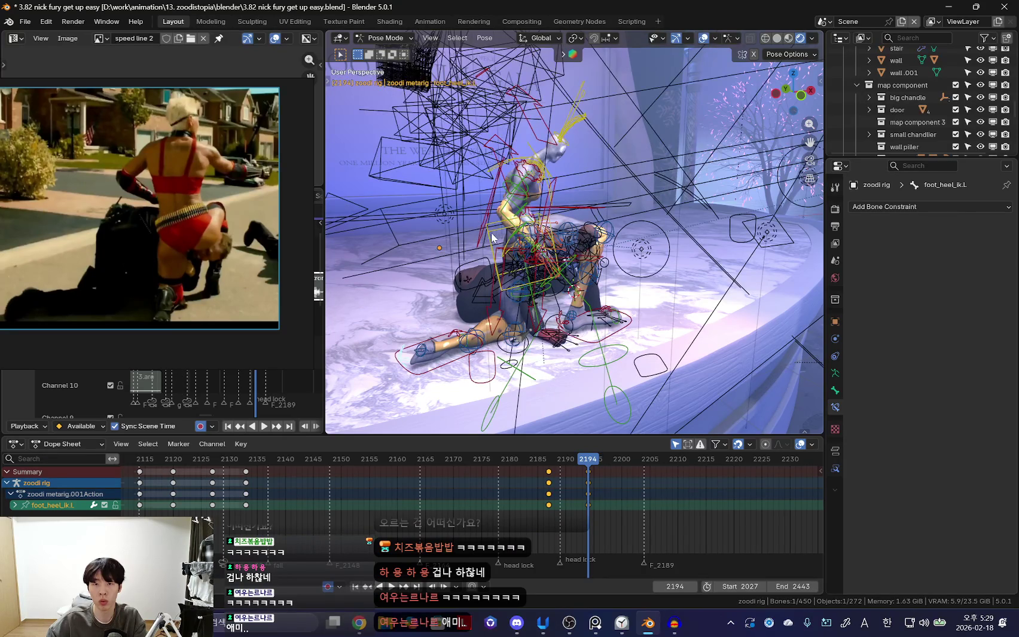
drag(493, 235, 519, 297)
click(441, 250)
Select the right foot control, restore the rig overlays and return to keyframe 2187.
click(589, 326)
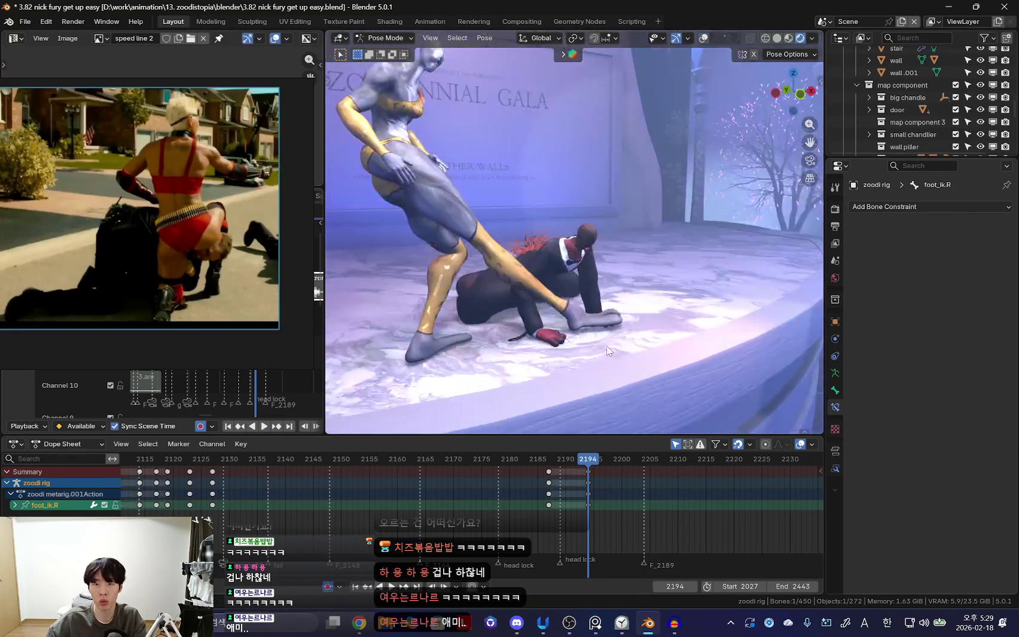
middle_drag(589, 326, 575, 313)
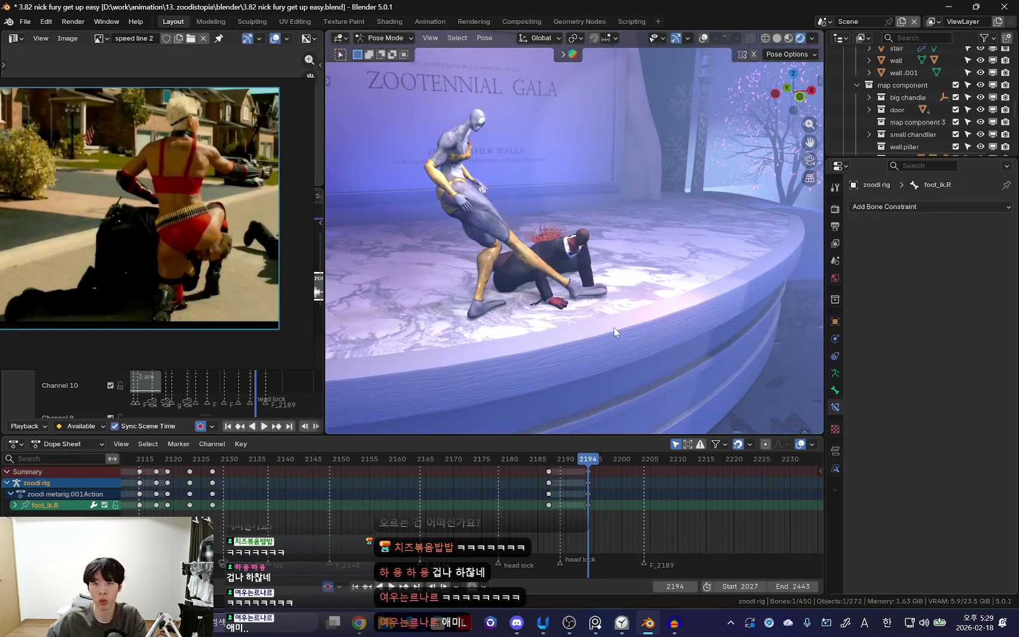
key(ctrl+z)
key(shift+alt+z)
middle_drag(600, 367, 508, 334)
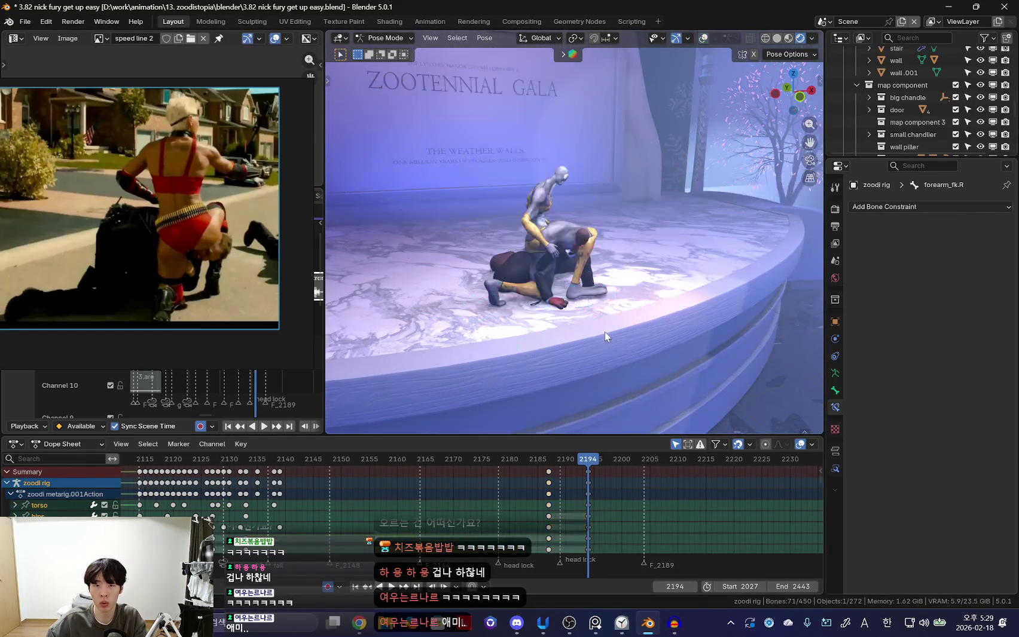
key(Down)
scroll(508, 334, up, 3)
Select the left foot controls and orbit the kneeling pose with overlays toggled on and off.
click(423, 381)
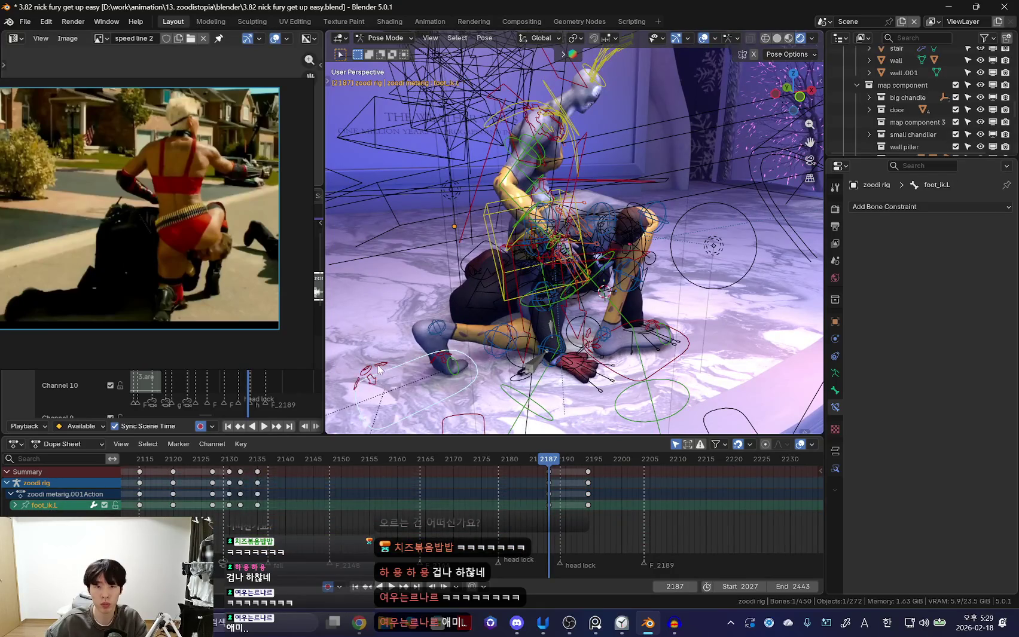
click(378, 369)
middle_drag(608, 334, 569, 376)
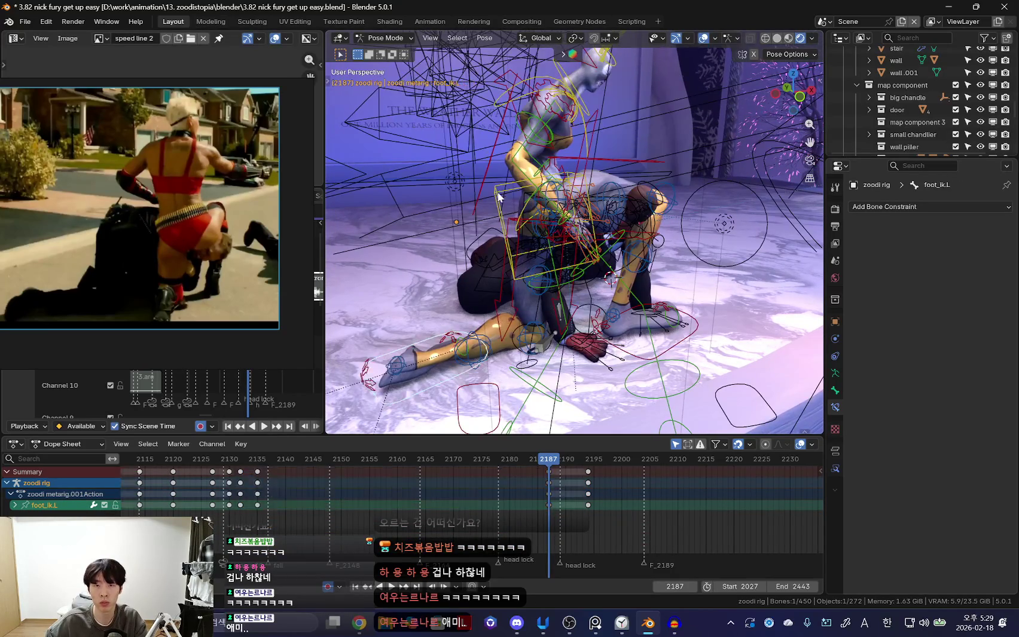
drag(493, 203, 496, 206)
key(shift+alt+z)
mouse_move(553, 317)
middle_down()
mouse_move(505, 259)
mouse_move(481, 272)
mouse_move(608, 292)
mouse_move(684, 283)
mouse_move(555, 254)
mouse_move(621, 373)
mouse_move(660, 305)
mouse_move(591, 281)
middle_up()
key(shift+alt+z)
click(620, 370)
key(shift+alt+z)
Play the animation, stop at frame 2187 and orbit to face the GALA sign.
click(669, 281)
mouse_move(668, 280)
middle_down()
mouse_move(619, 421)
mouse_move(594, 308)
mouse_move(553, 262)
mouse_move(592, 263)
middle_up()
key(space)
key(space)
key(shift+alt+z)
key(shift+alt+z)
key(shift+alt+z)
mouse_move(519, 258)
middle_down()
mouse_move(582, 251)
mouse_move(672, 262)
mouse_move(542, 253)
mouse_move(622, 289)
mouse_move(573, 318)
mouse_move(543, 314)
middle_up()
Compare keyframes 2138 and 2187 from a higher angle, then bring up the open windows.
key(Up)
key(Down)
key(Down)
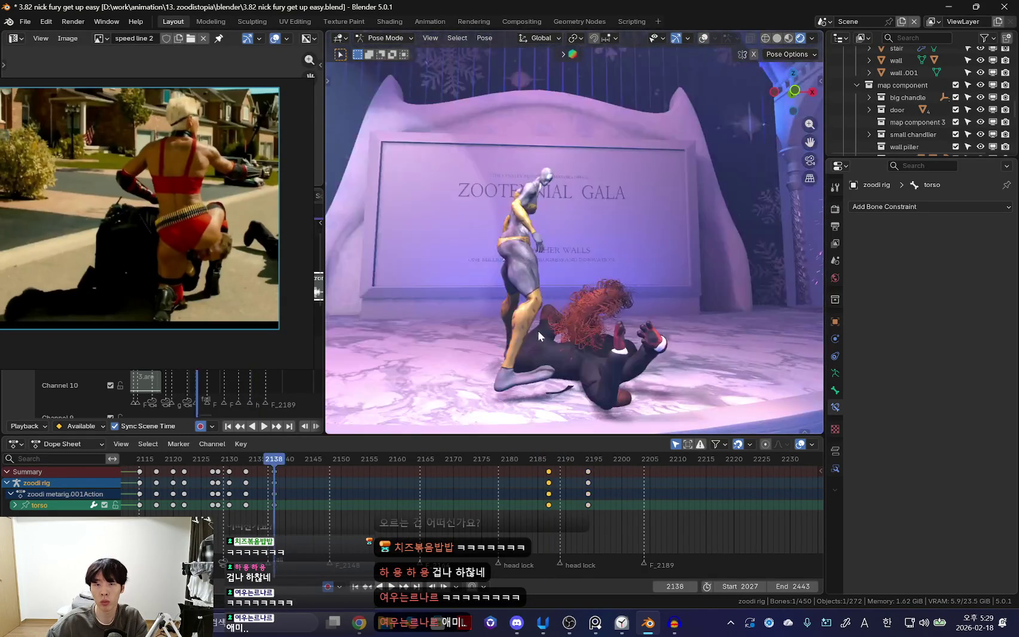
key(Up)
key(g)
mouse_move(556, 345)
middle_down()
mouse_move(583, 384)
mouse_move(609, 374)
middle_up()
key(alt+Tab)
key(alt+Tab)
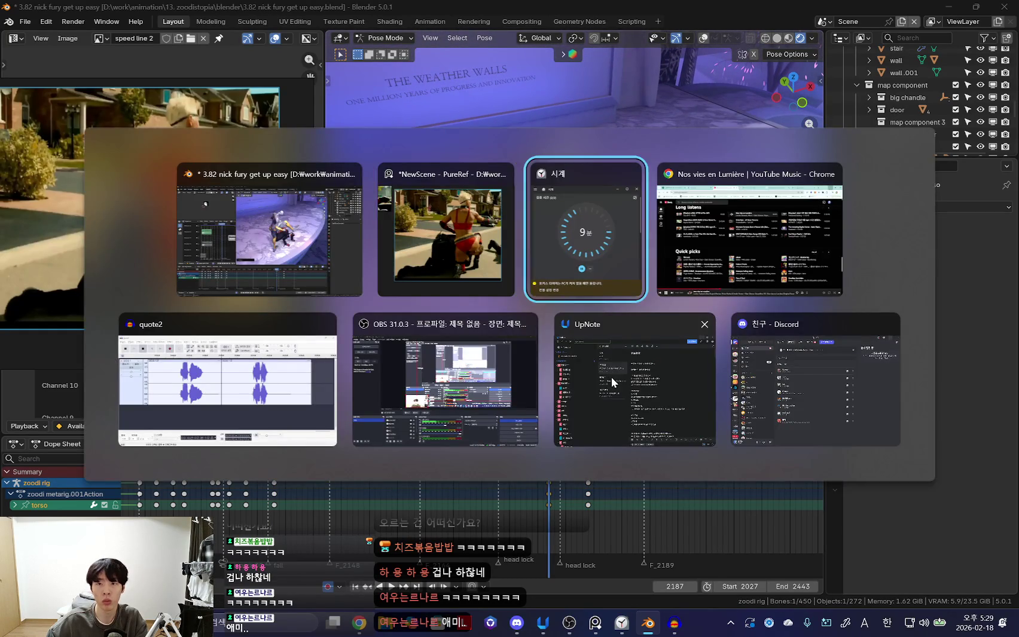
key(alt+Tab)
Open YouTube in a new Chrome tab and move the floating reference video aside.
key(ctrl+9)
key(ctrl+t)
click(370, 310)
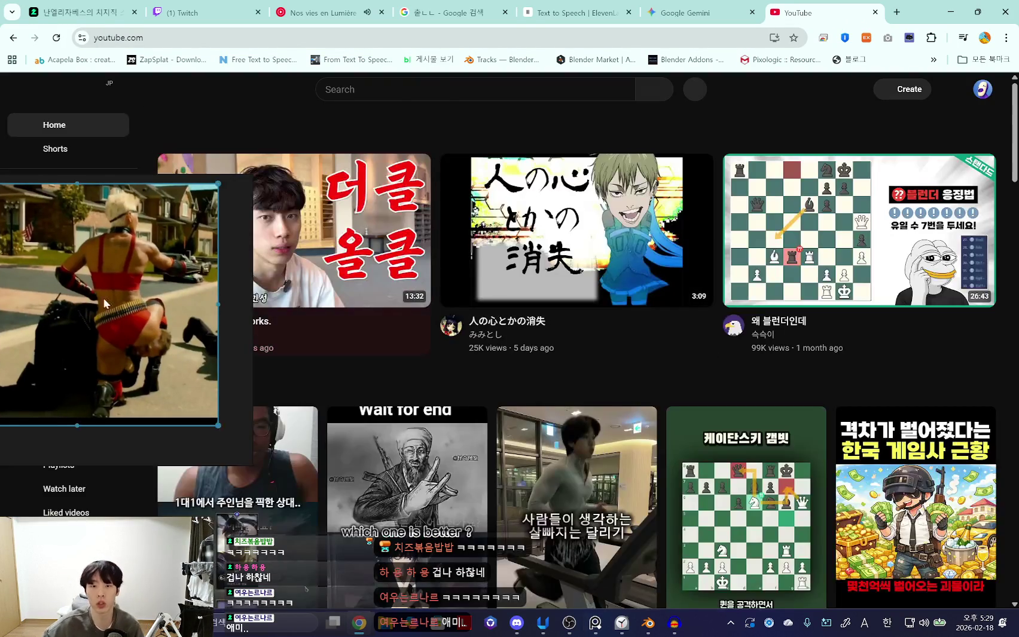
drag(122, 365, 165, 460)
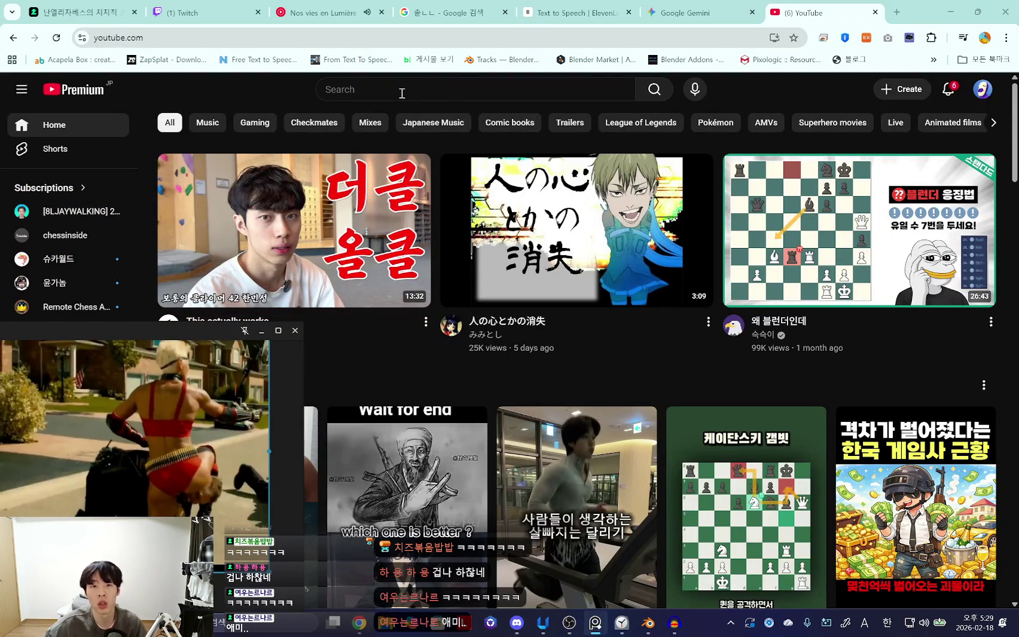
click(141, 430)
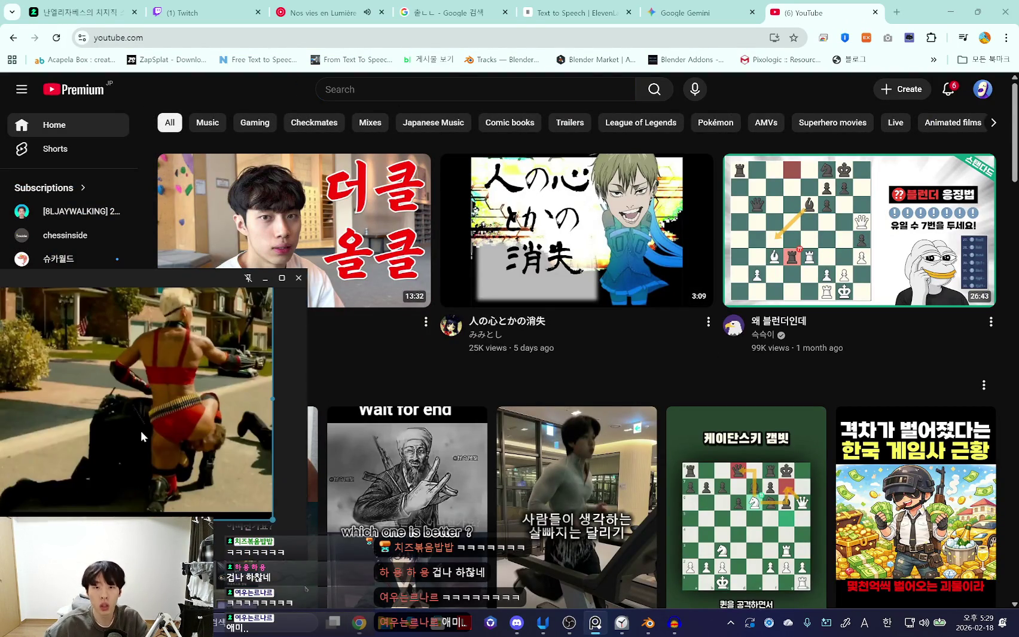
Search YouTube for 'mother russia'.
click(500, 84)
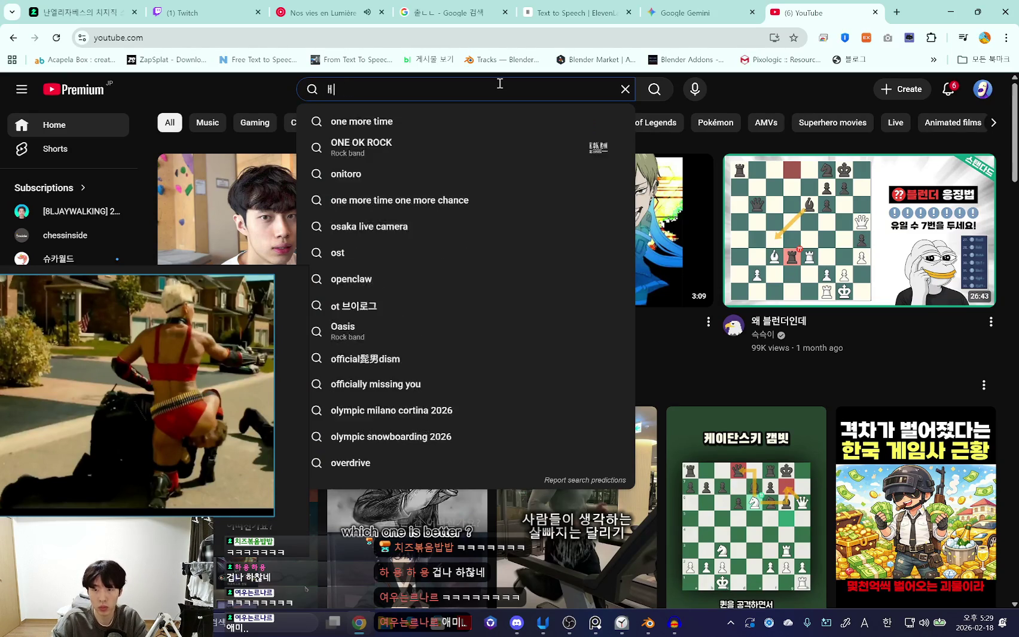
key(BackSpace)
text(ㅜㅑ스히)
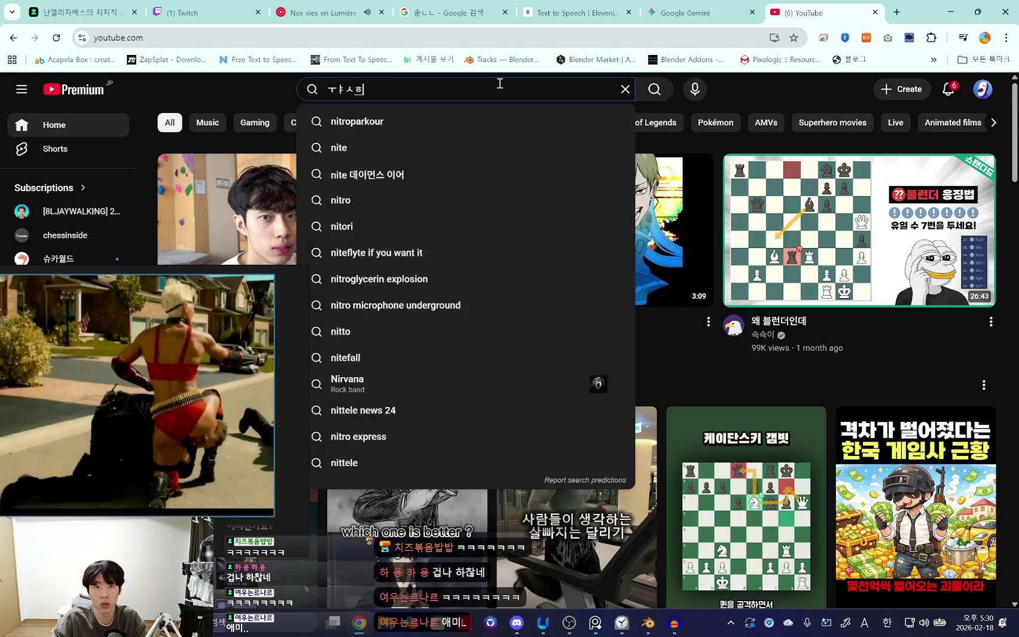
click(499, 84)
text(mother russia)
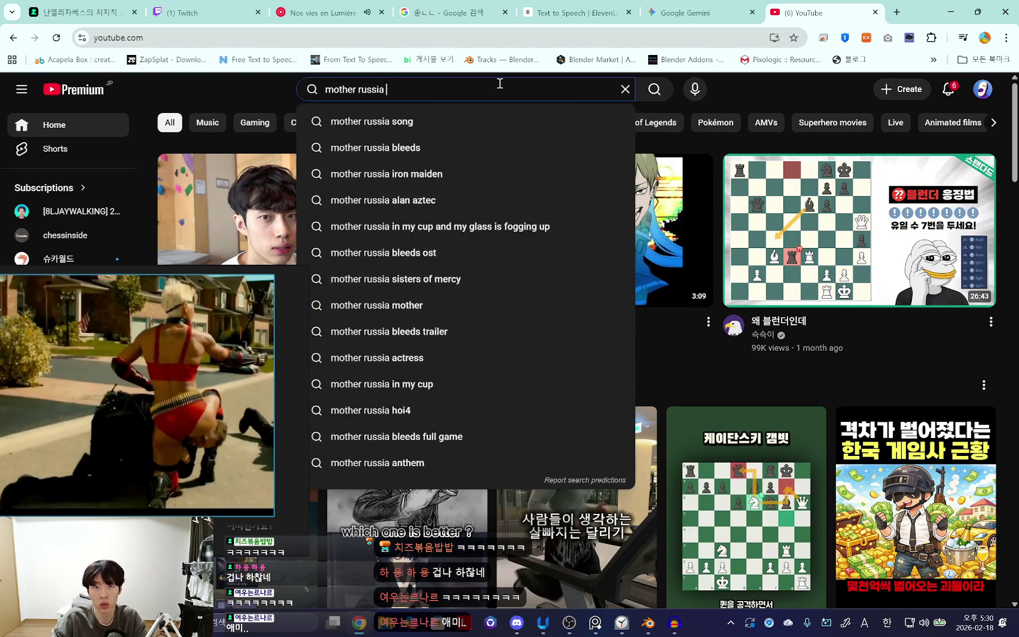
key(Return)
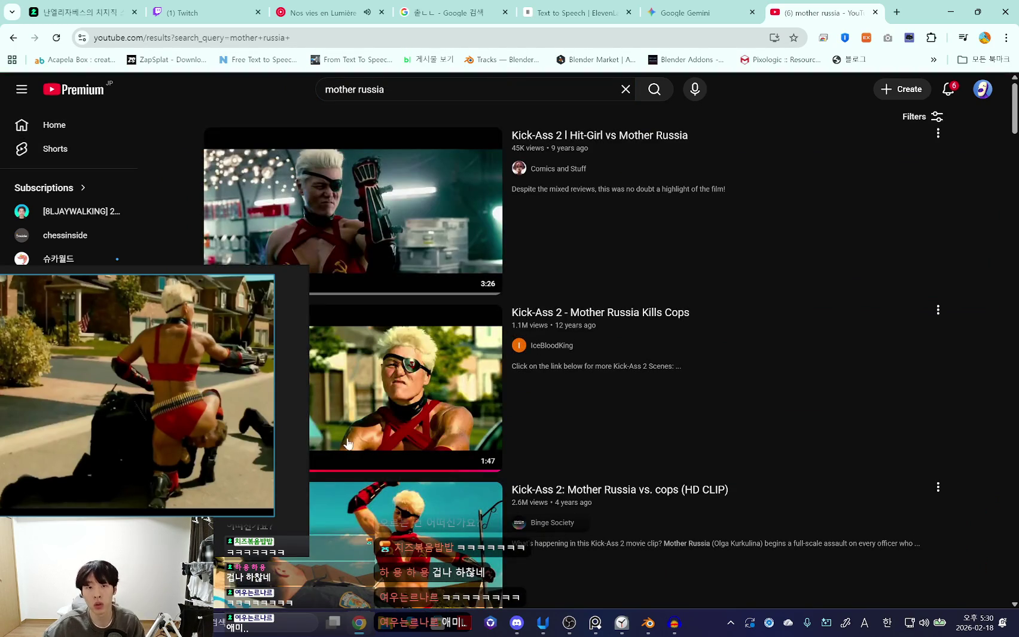
mouse_move(353, 211)
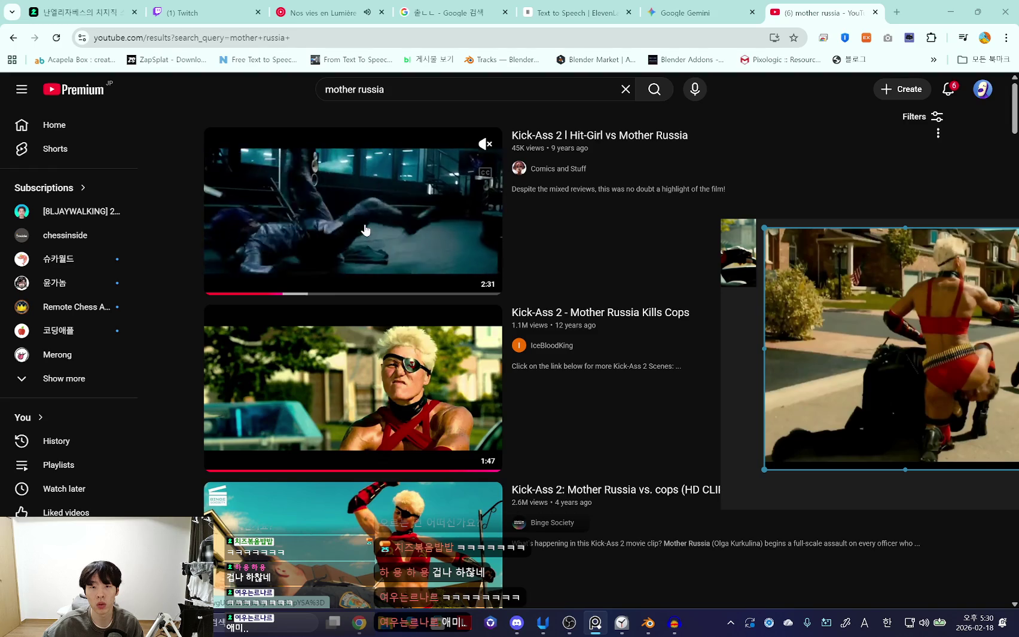
Play the 'Mother Russia Kills Cops' clip and settle on the kneeling frame near 1:28.
click(314, 382)
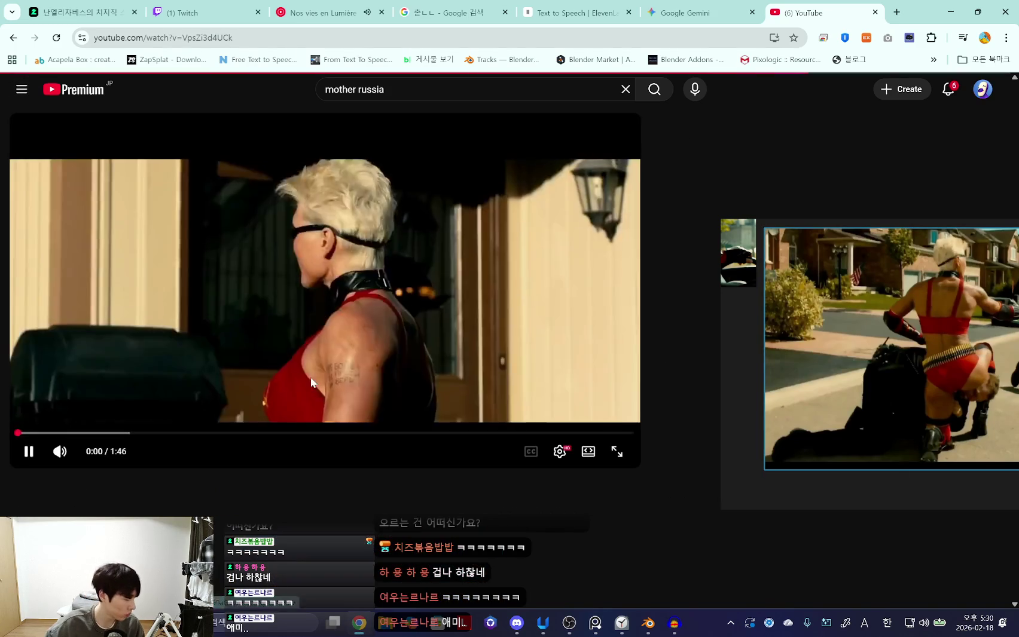
drag(452, 433, 513, 433)
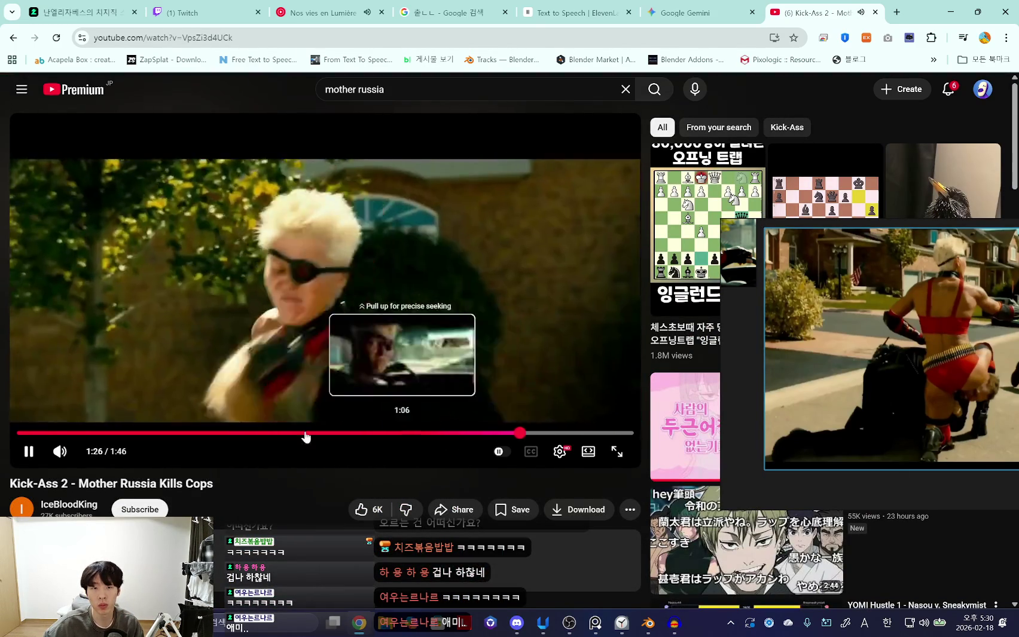
click(82, 451)
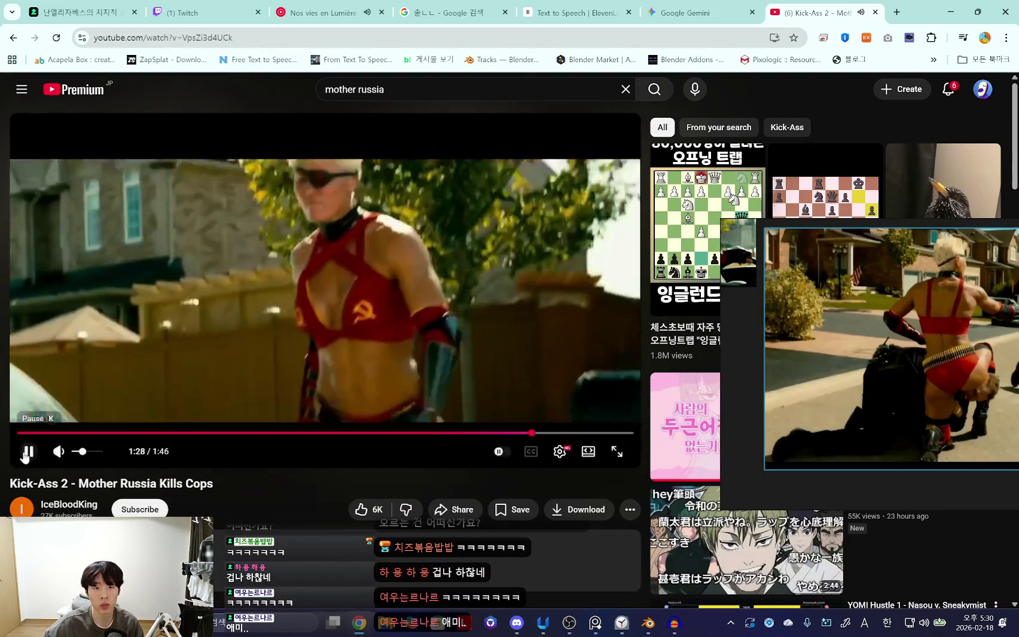
click(25, 453)
drag(534, 433, 533, 436)
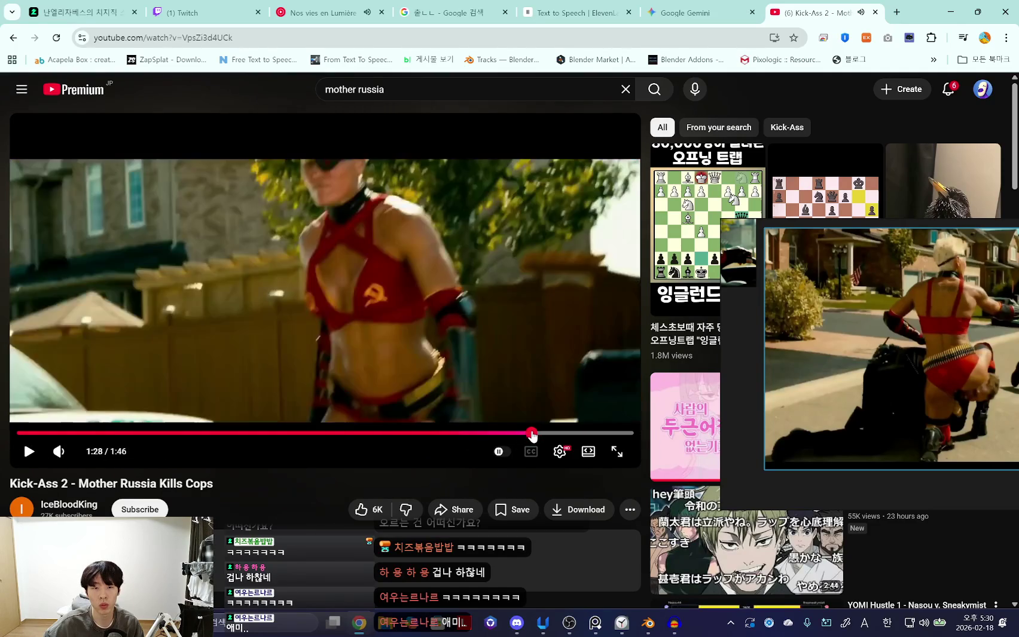
click(28, 452)
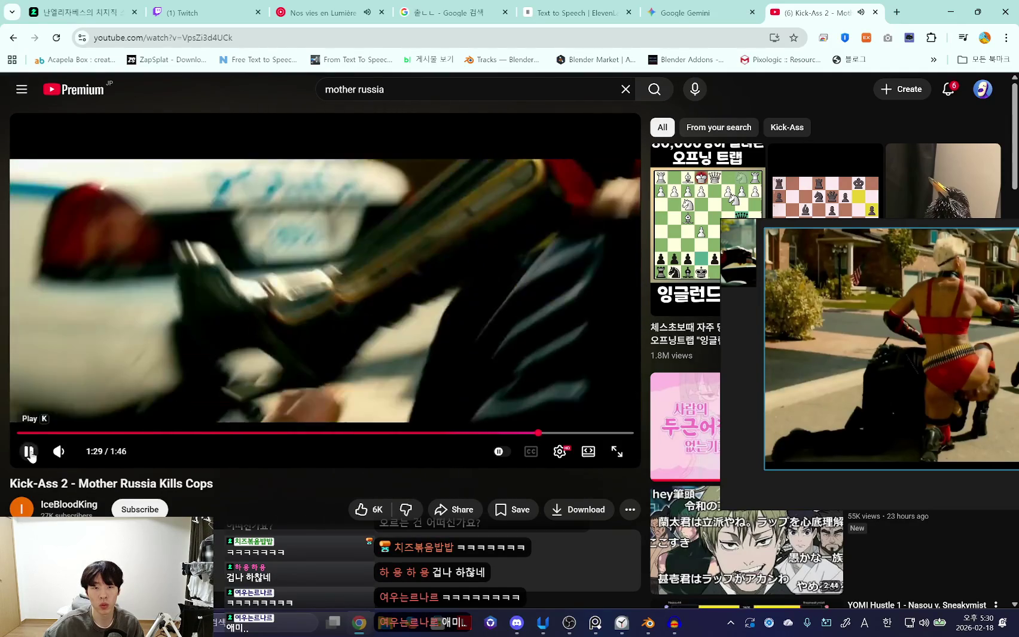
drag(522, 440, 532, 436)
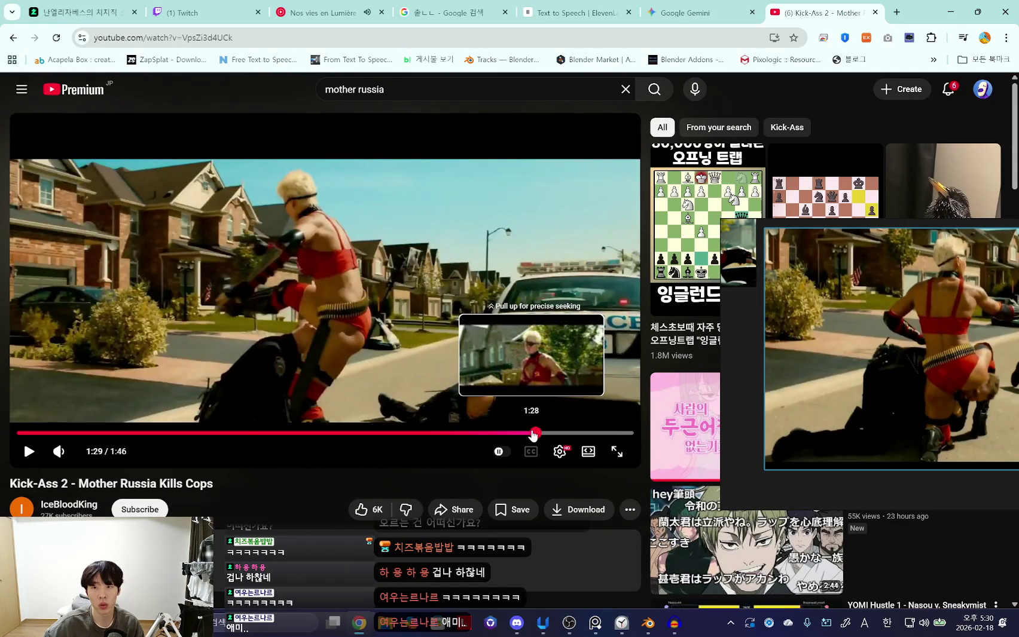
drag(533, 435, 534, 433)
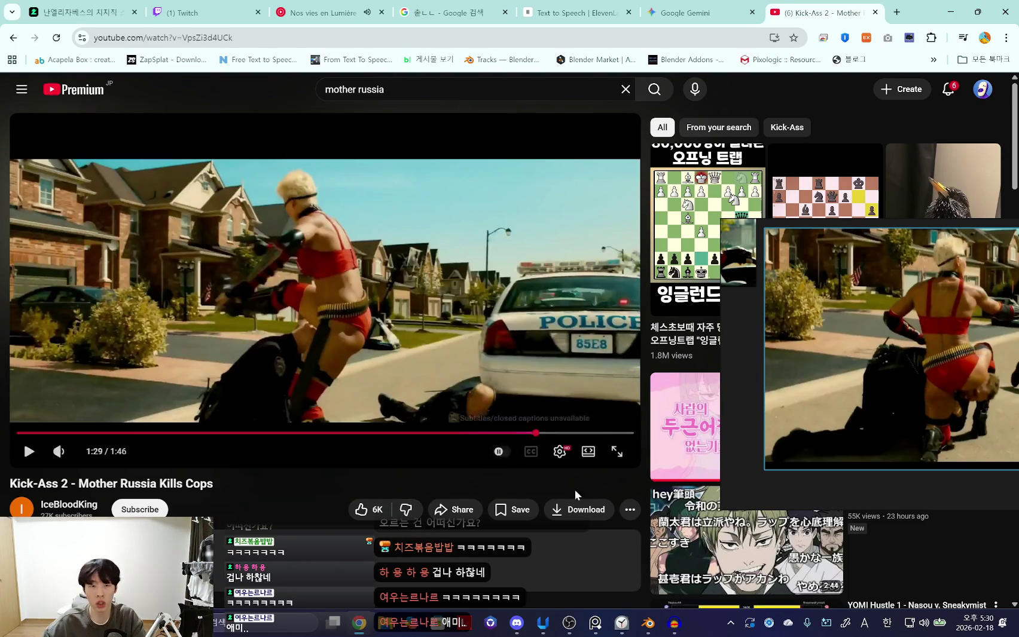
Capture the 1:28 video frame beside the police car as a reference still.
click(673, 625)
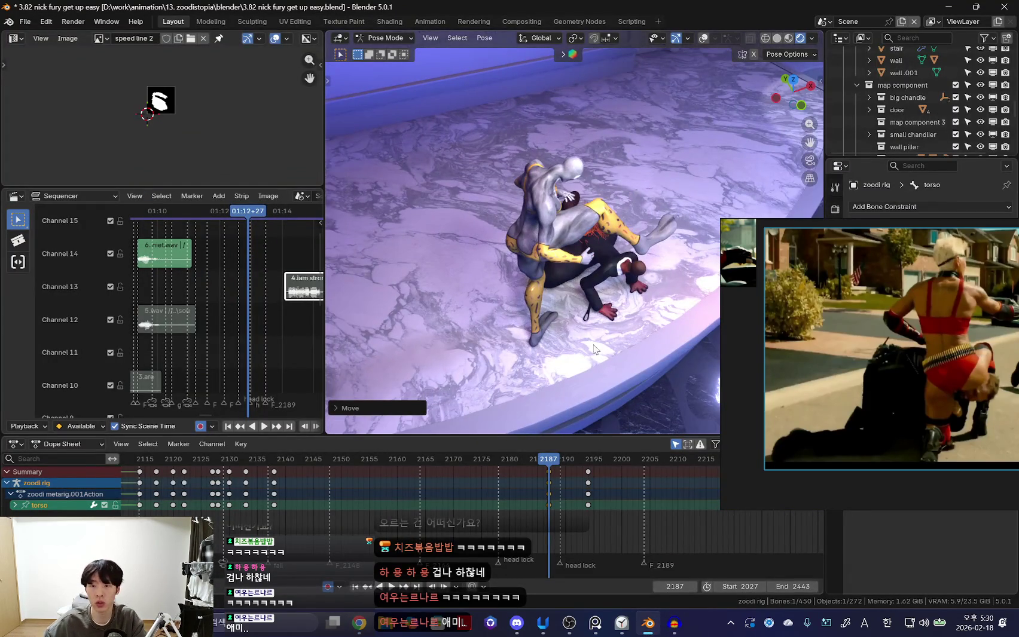
key(alt+Tab)
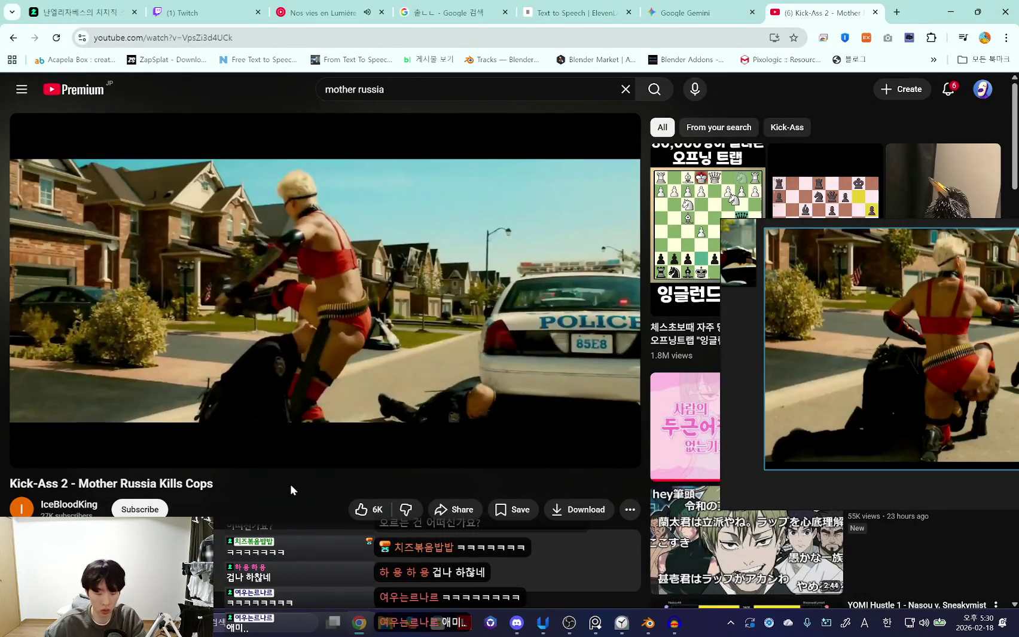
key(Print)
drag(60, 165, 553, 428)
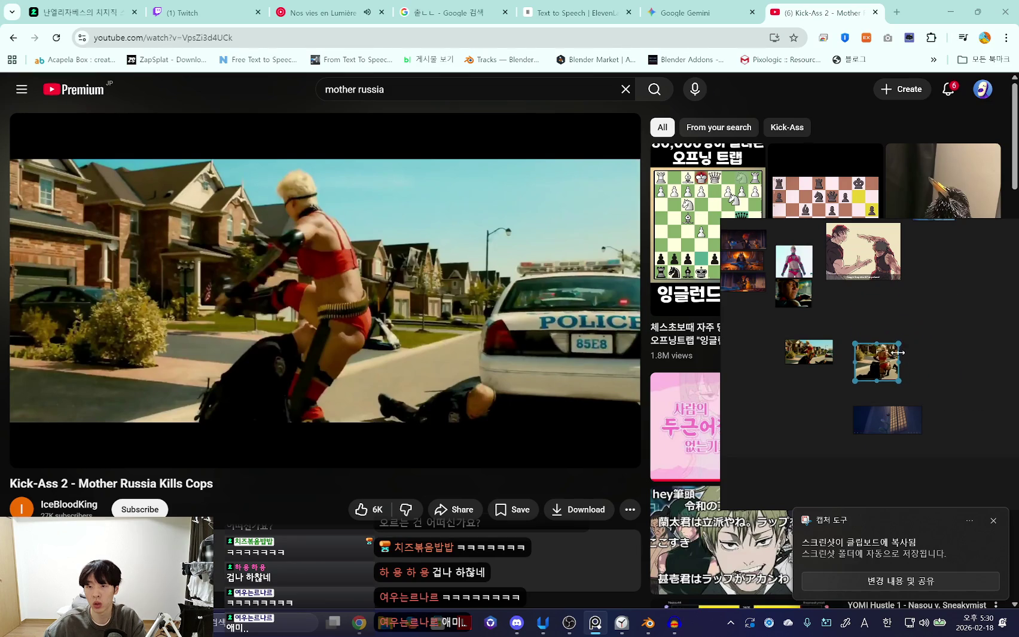
scroll(860, 415, up, 3)
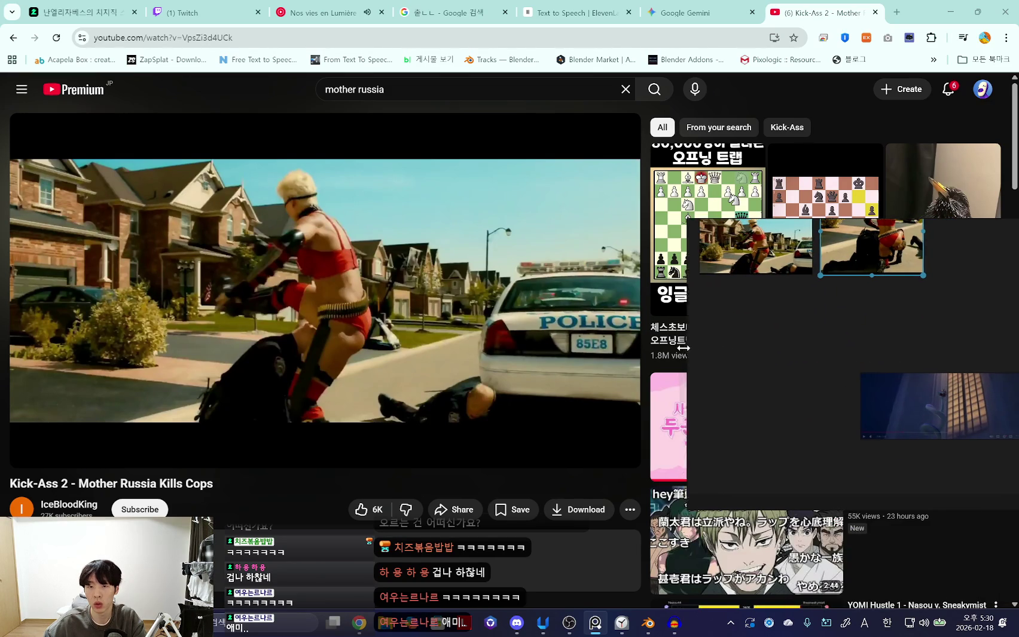
Rewind the clip to 1:27 and pause on the frame at 1:29.
drag(535, 433, 525, 433)
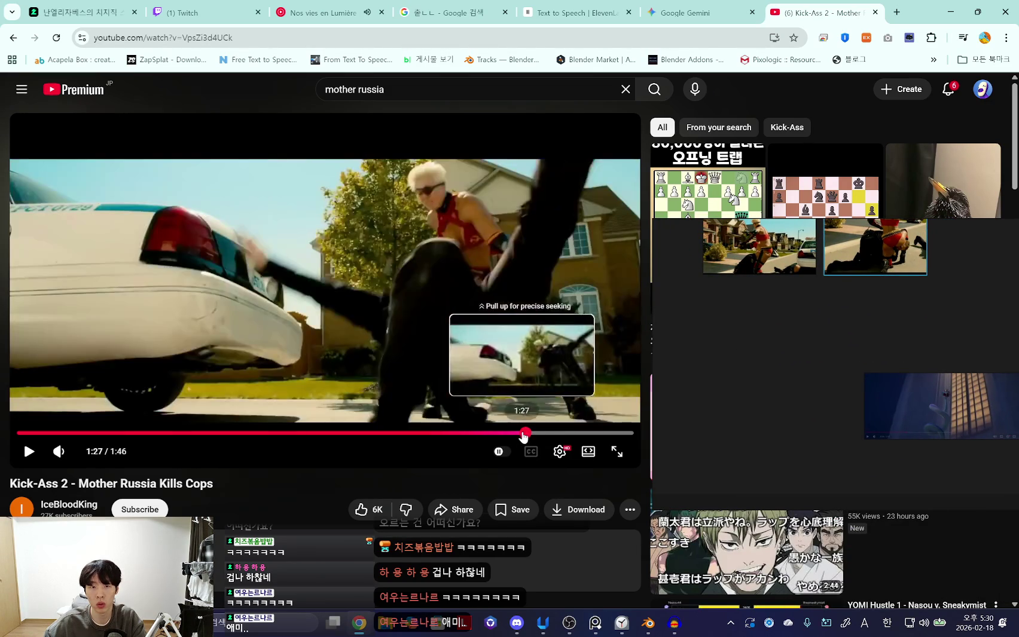
click(26, 453)
click(26, 455)
click(26, 455)
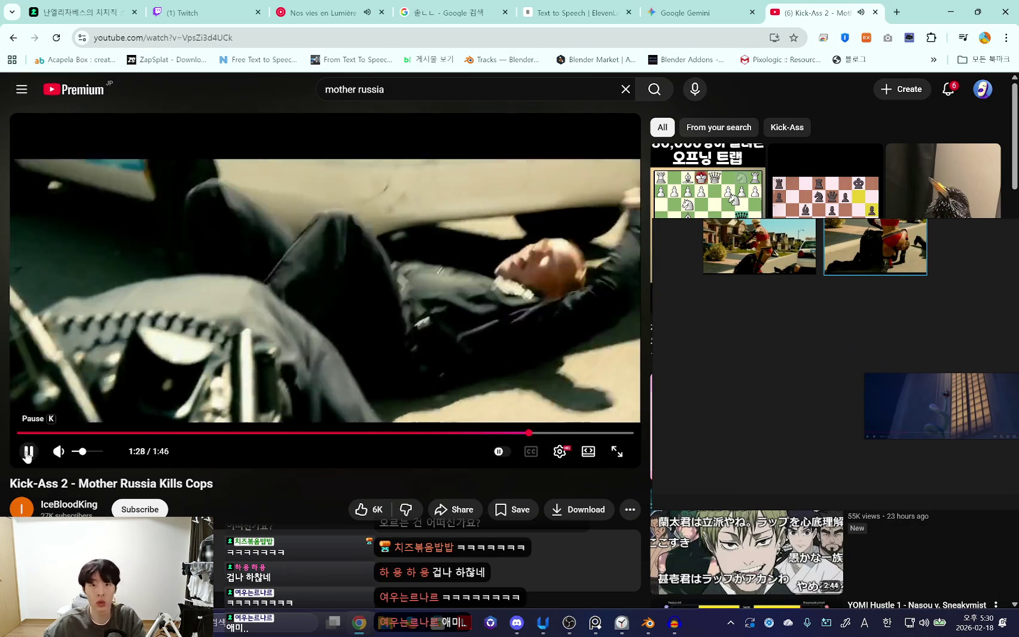
click(26, 455)
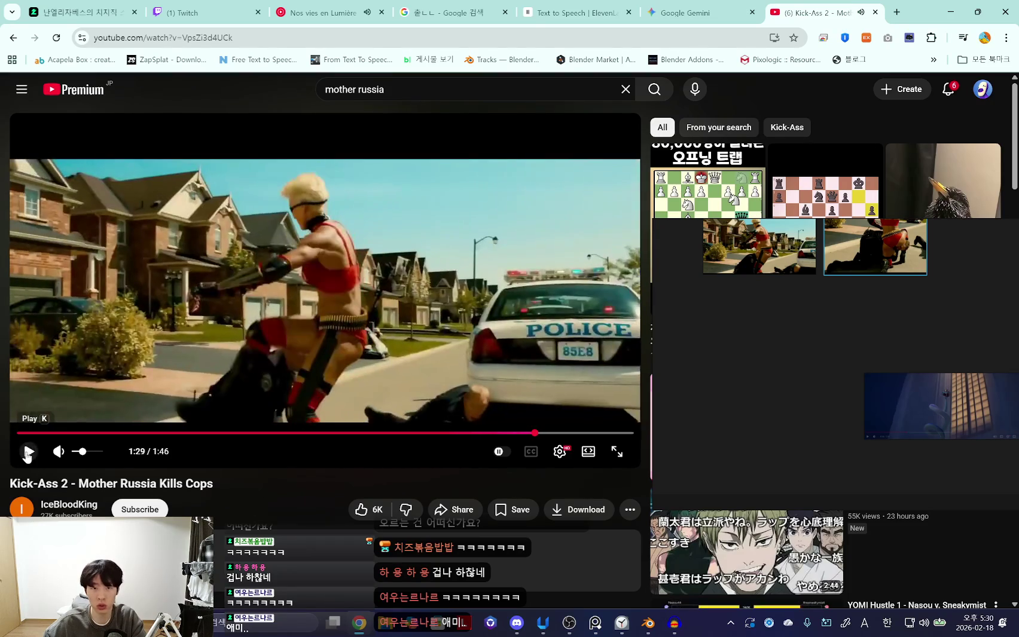
Capture the 1:29 frame, paste it on the reference board and widen it to show three stills.
key(super+shift+s)
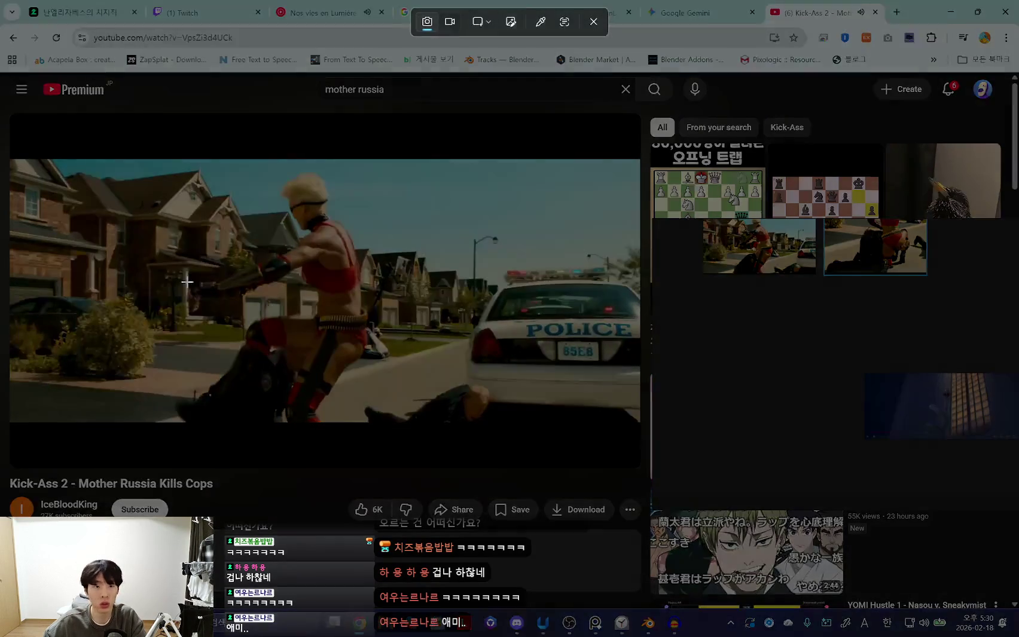
mouse_move(124, 167)
mouse_down()
mouse_move(374, 386)
mouse_move(454, 434)
mouse_up()
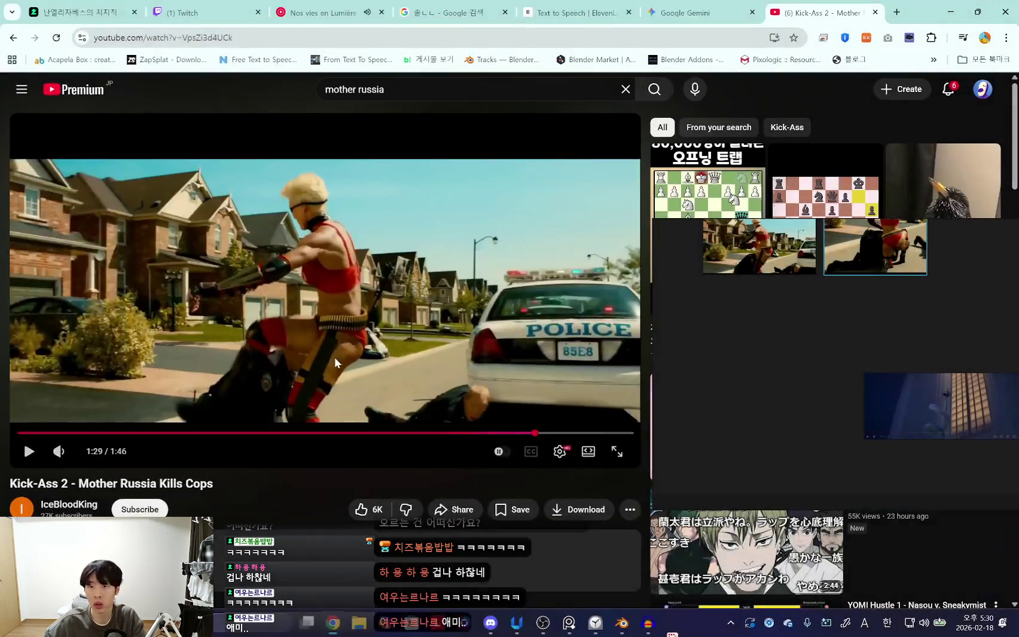
key(ctrl+v)
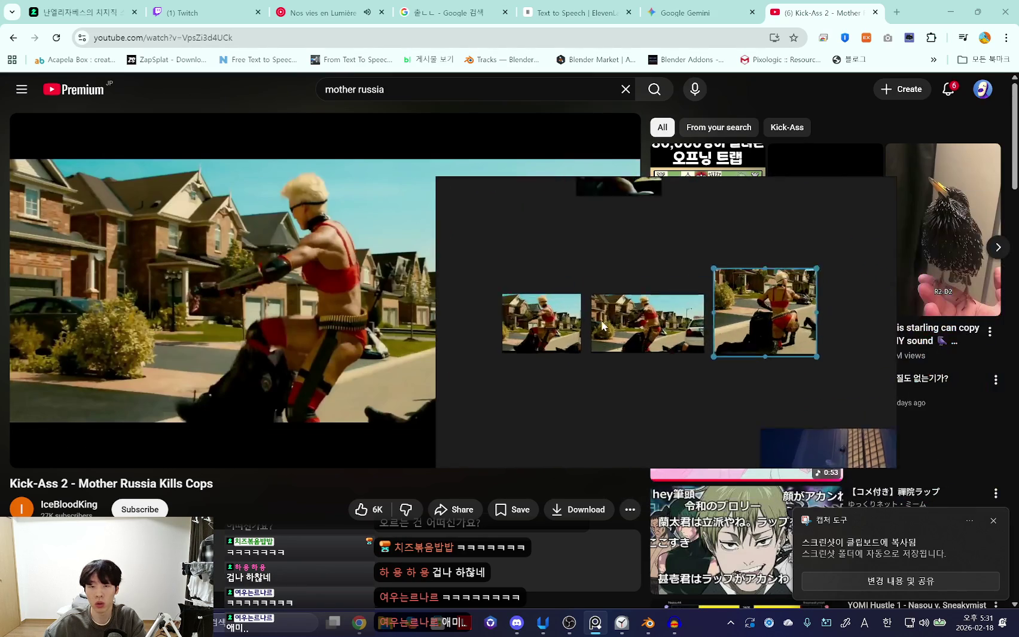
drag(436, 353, 451, 353)
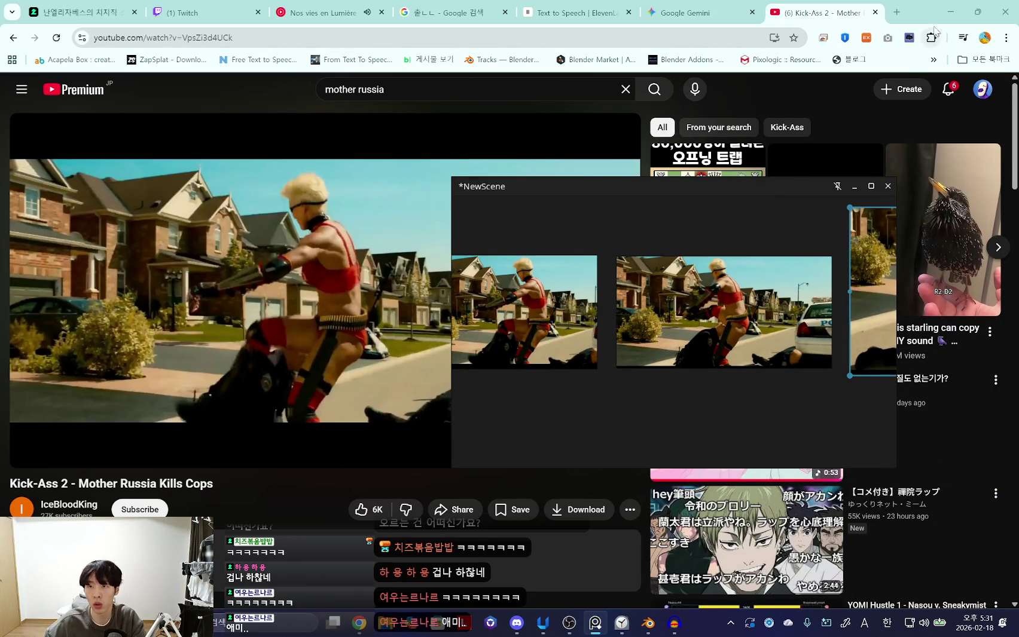
click(648, 623)
Shift the reference board left, widen the 3D view and frame the two characters.
mouse_move(711, 382)
mouse_down()
mouse_move(421, 341)
mouse_move(379, 287)
mouse_move(308, 291)
mouse_up()
drag(326, 370, 390, 383)
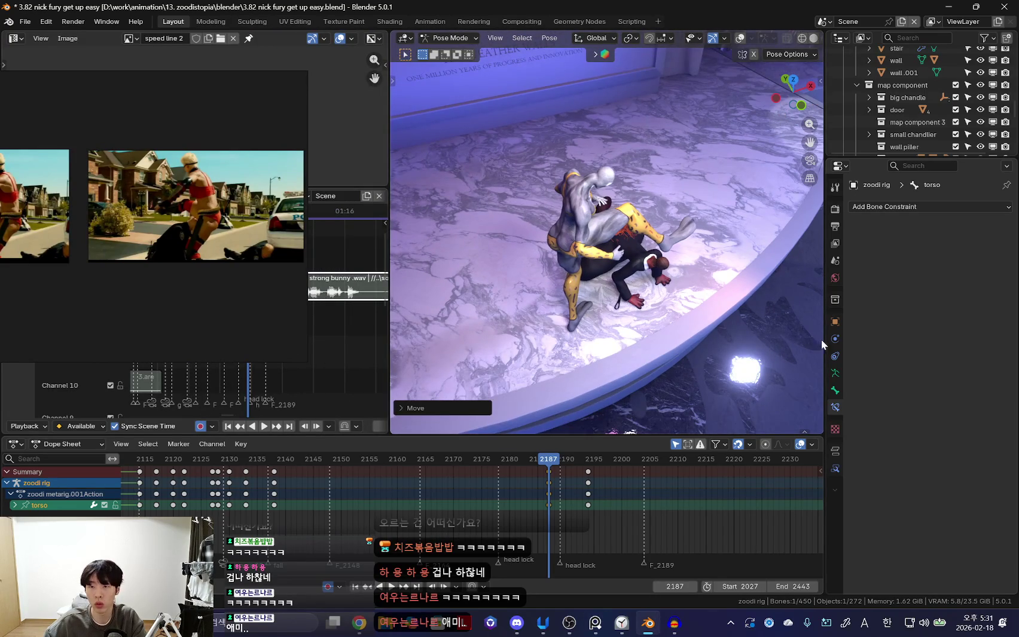
drag(823, 339, 887, 339)
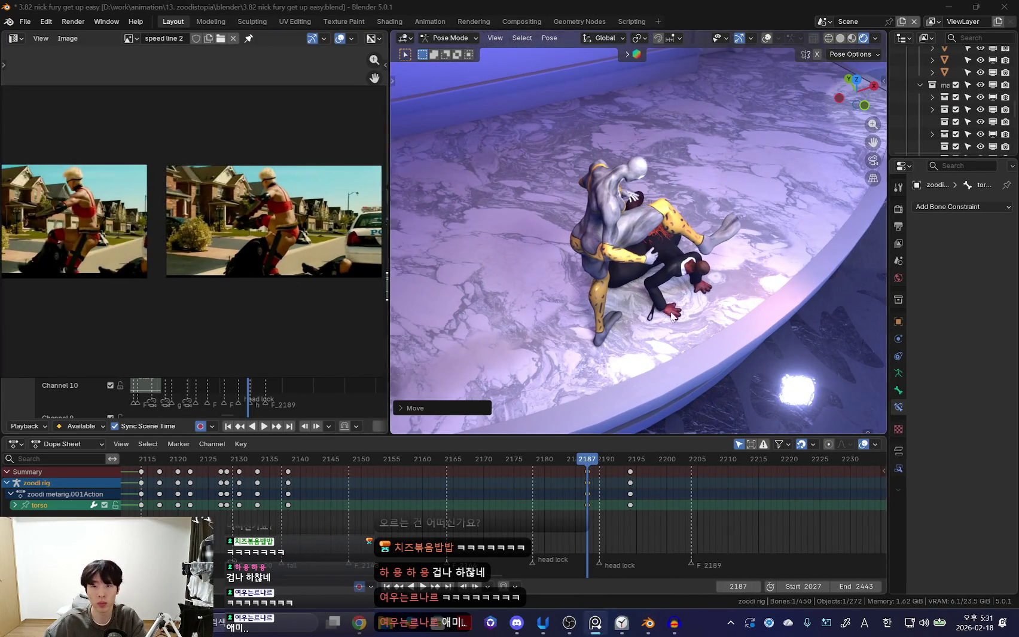
key(KP_0)
mouse_move(639, 348)
middle_down()
mouse_move(721, 285)
mouse_move(583, 344)
mouse_move(611, 356)
mouse_move(688, 351)
middle_up()
Move the foot bone along X and Y and key its new position at frame 2187.
key(g)
key(x)
key(g)
key(y)
click(689, 350)
key(Down)
key(Up)
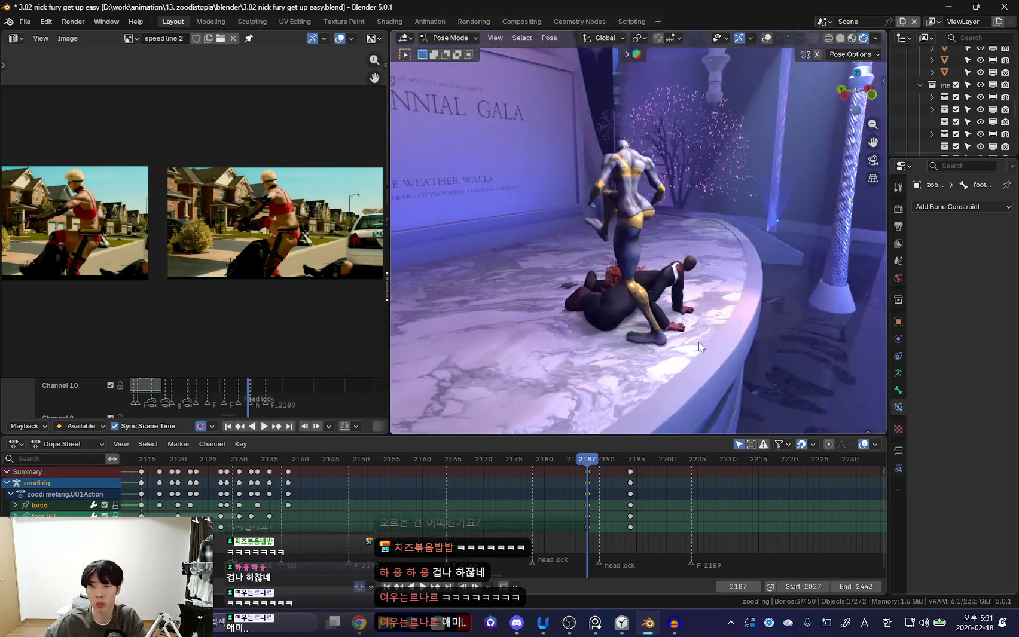
key(Down)
Select the keys at frame 2187 and start sliding them four frames earlier.
mouse_move(633, 378)
middle_down()
mouse_move(561, 491)
mouse_move(605, 519)
middle_up()
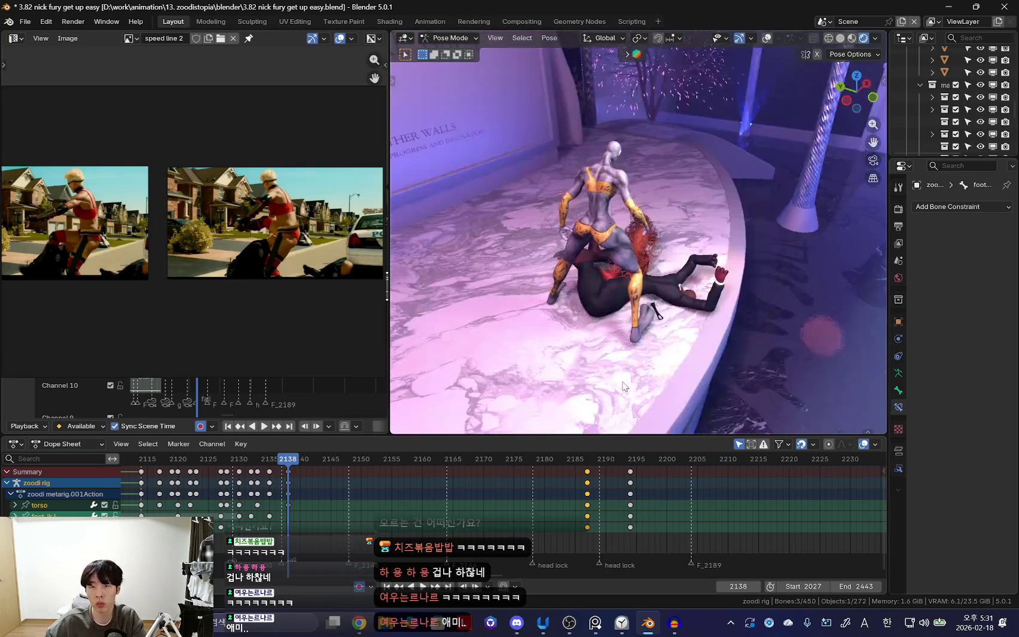
key(Up)
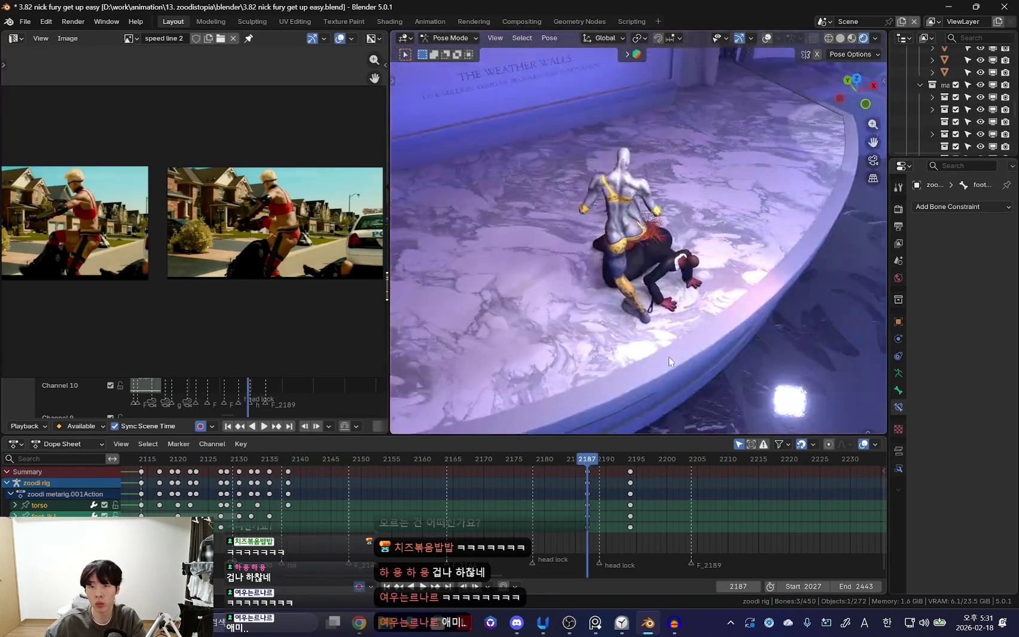
middle_drag(665, 352, 722, 353)
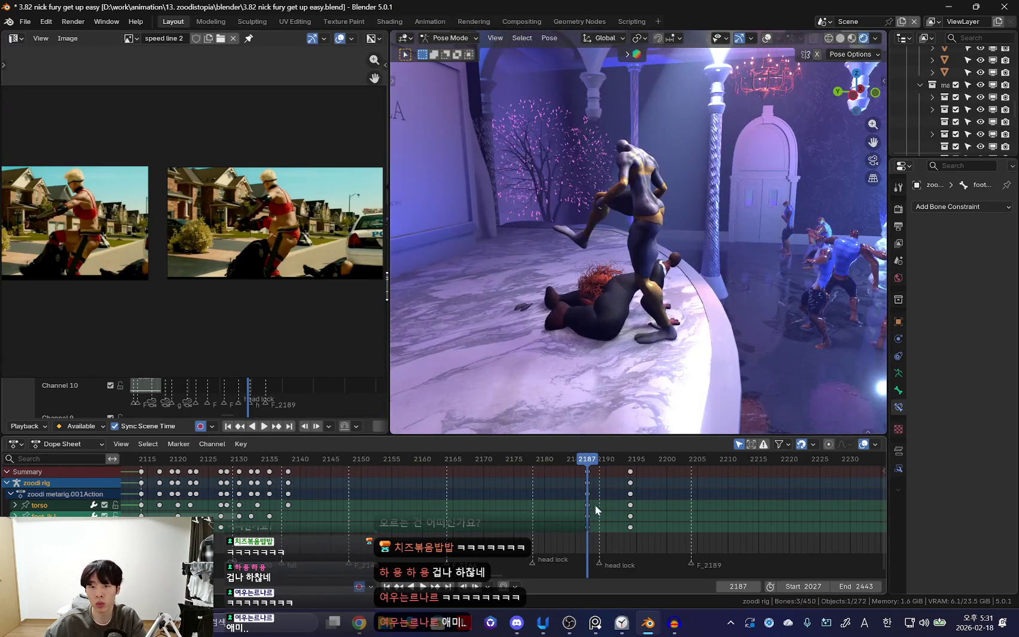
click(557, 499)
key(shift+alt+z)
key(shift+d)
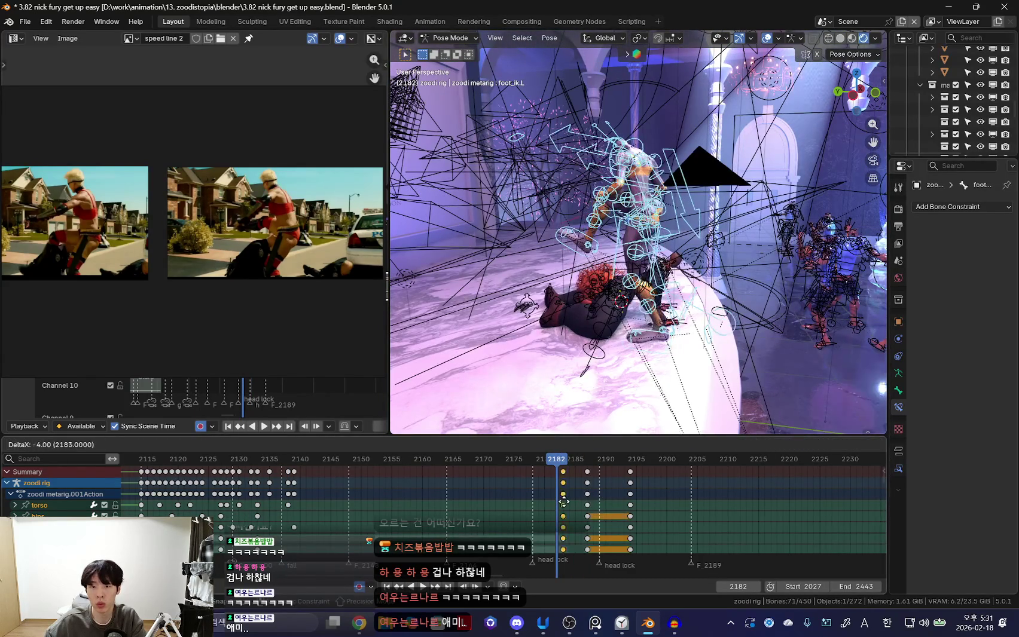
Confirm the shifted key timing and play back to check it, stopping at frame 2186.
click(568, 503)
key(shift+alt+z)
key(space)
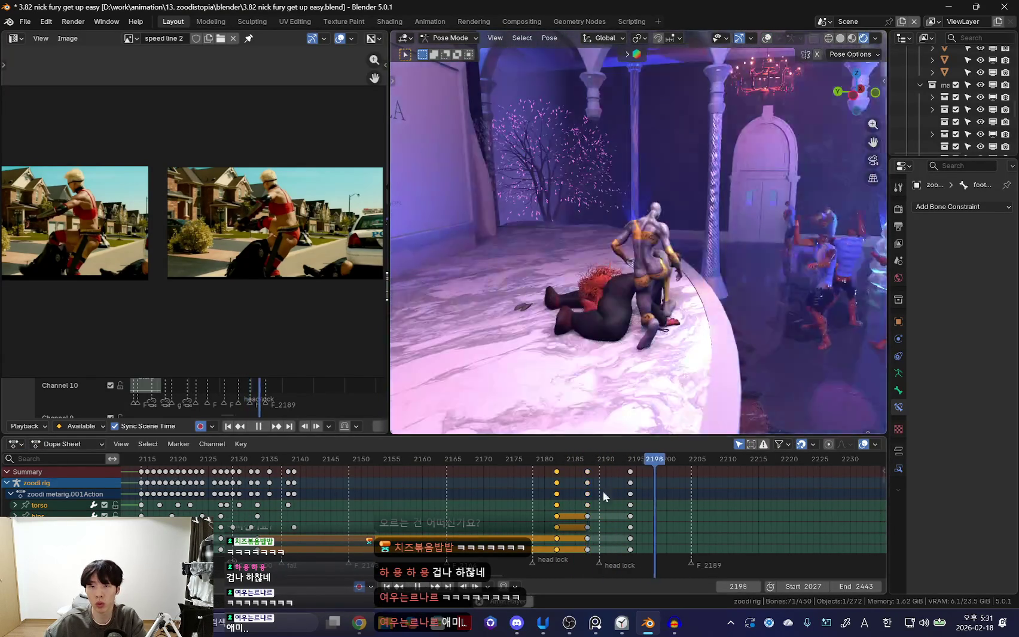
click(583, 495)
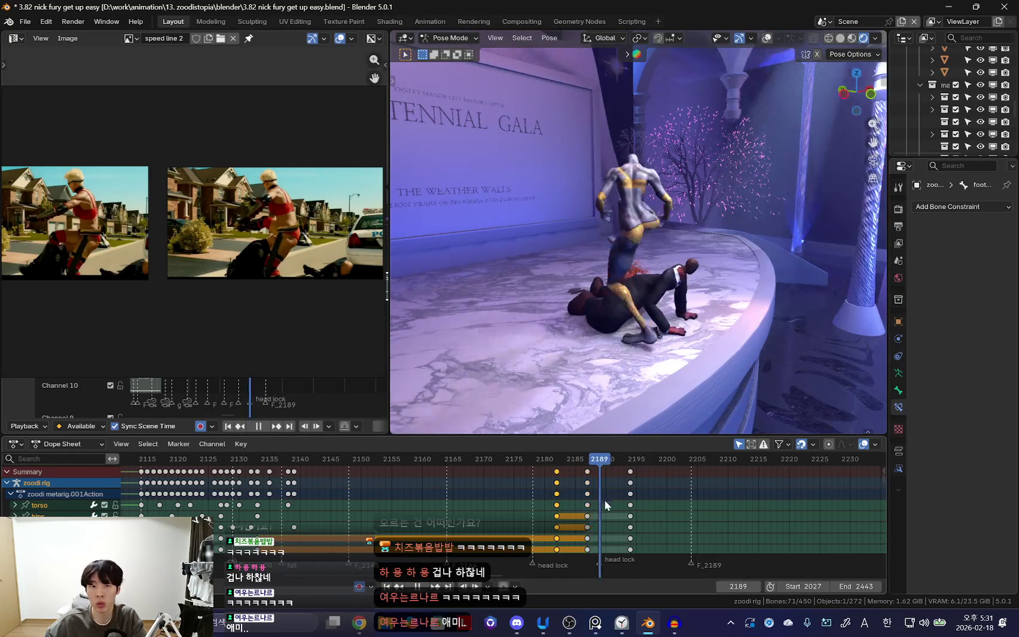
key(Escape)
Move the right foot IK bone and key its new position at frame 2190.
click(718, 297)
key(shift+alt+z)
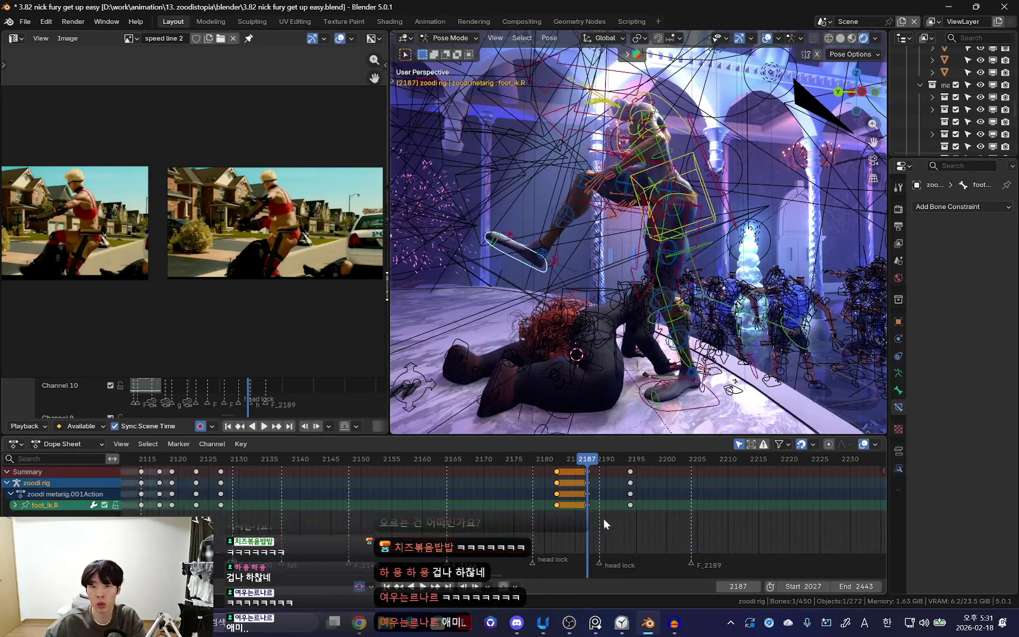
key(Right)
key(Right)
key(Right)
key(shift+alt+z)
key(g)
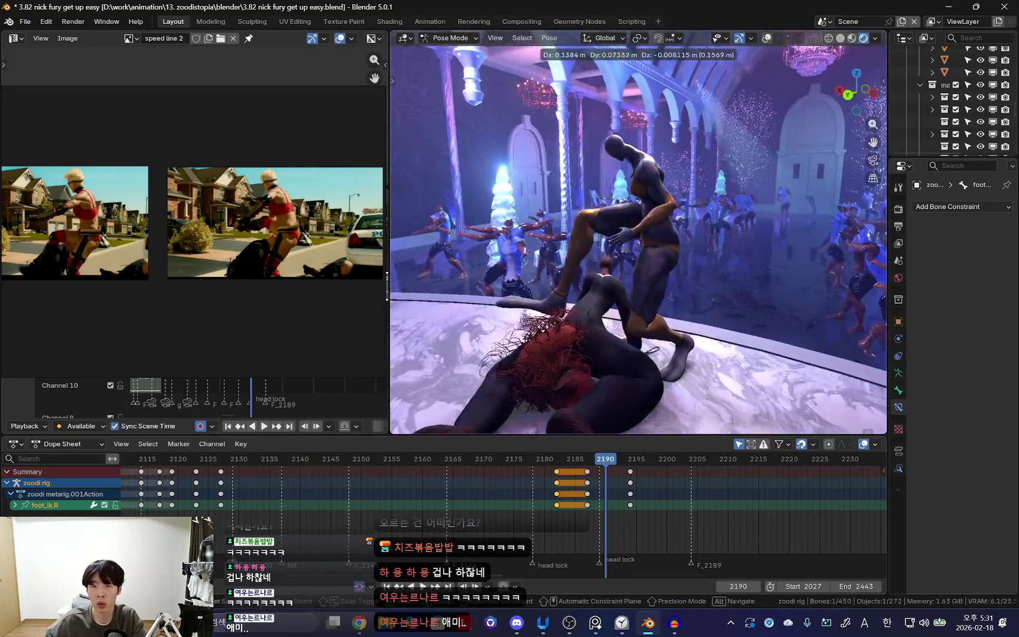
click(586, 331)
mouse_move(598, 323)
middle_down()
mouse_move(721, 304)
mouse_move(723, 343)
middle_up()
key(shift+alt+z)
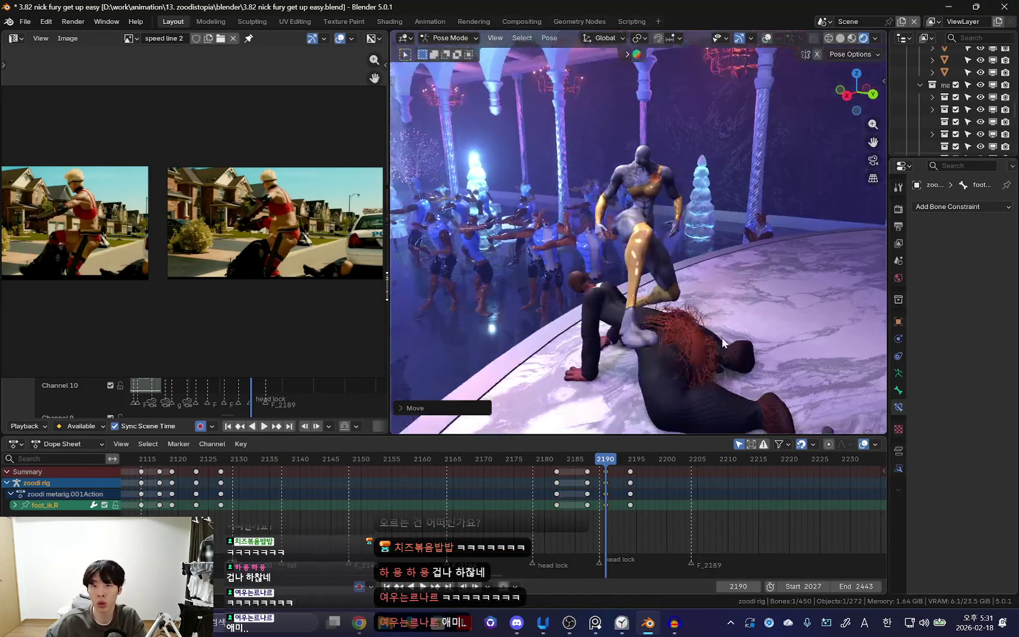
Review the kick in playback, then select the torso bone at frame 2194.
key(space)
key(Escape)
mouse_move(598, 335)
middle_down()
mouse_move(620, 332)
mouse_move(622, 311)
middle_up()
key(shift+alt+z)
click(642, 312)
key(shift+alt+z)
key(Right)
key(Right)
key(Right)
Move the torso, then undo and review the pose in playback, stopping at 2187.
key(g)
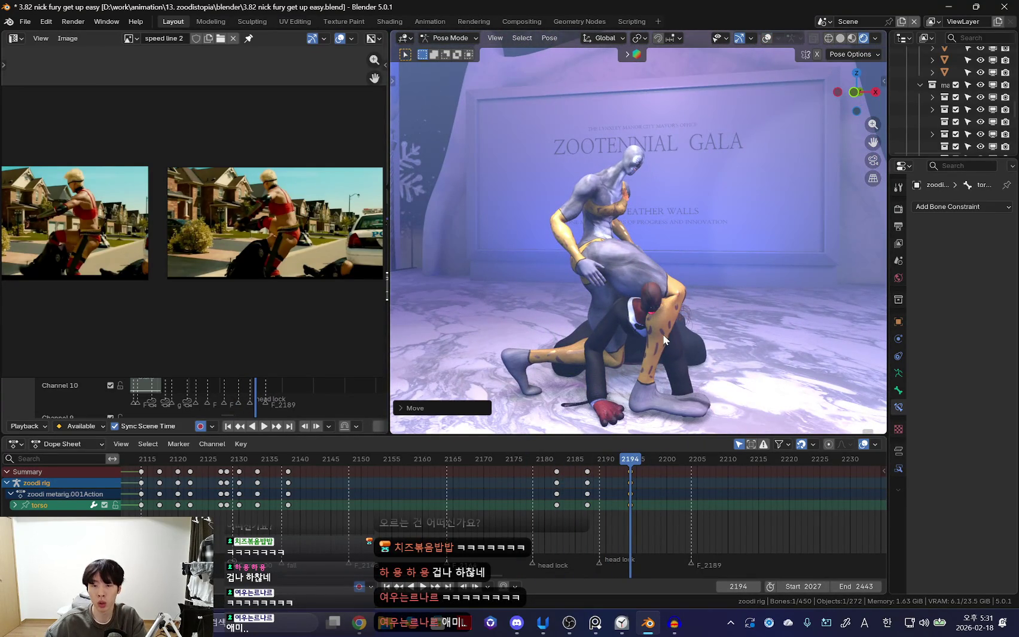
key(shift+alt+z)
key(a)
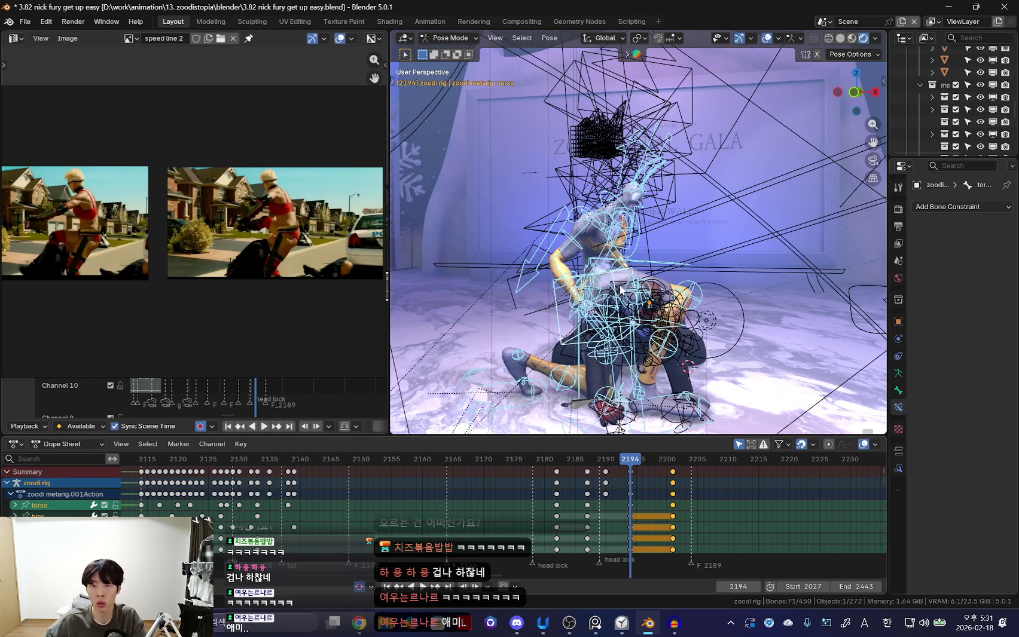
key(shift+alt+z)
key(ctrl+z)
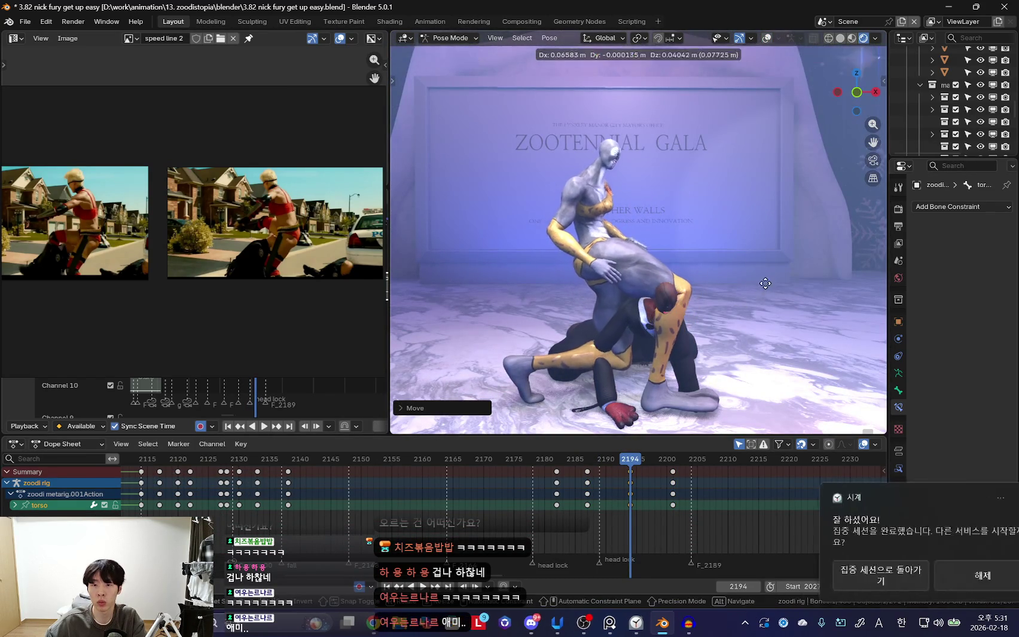
key(space)
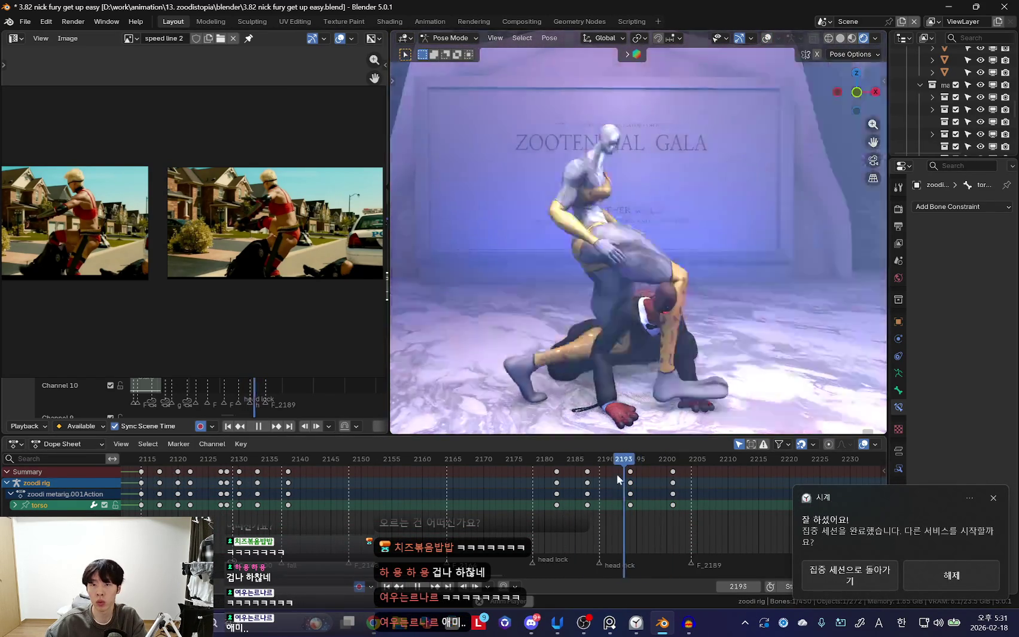
key(Escape)
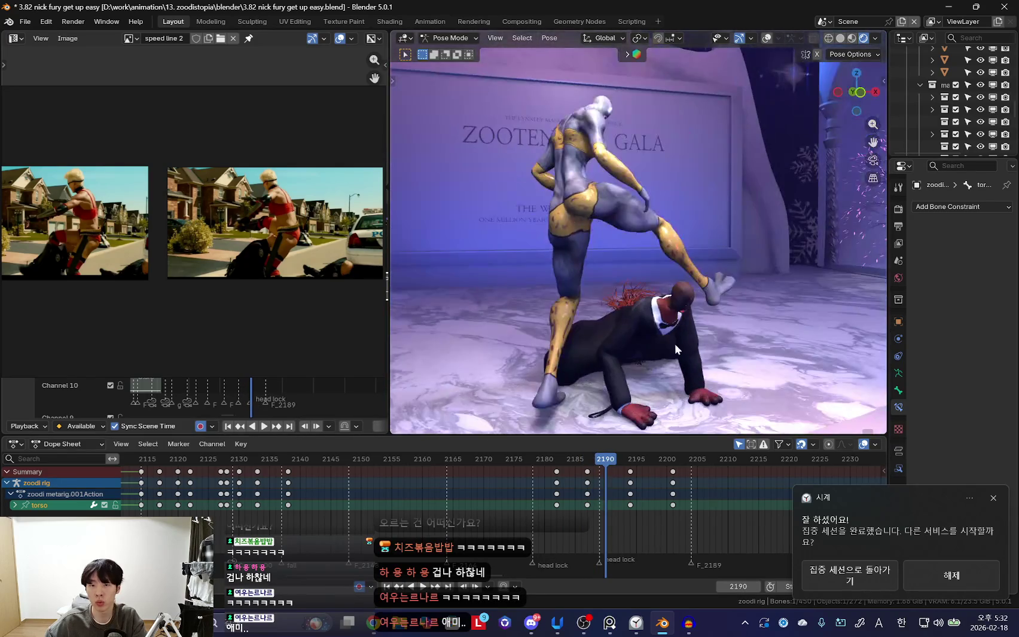
Raise the right foot IK bone higher at frame 2190.
key(shift+alt+z)
click(652, 244)
key(shift+alt+z)
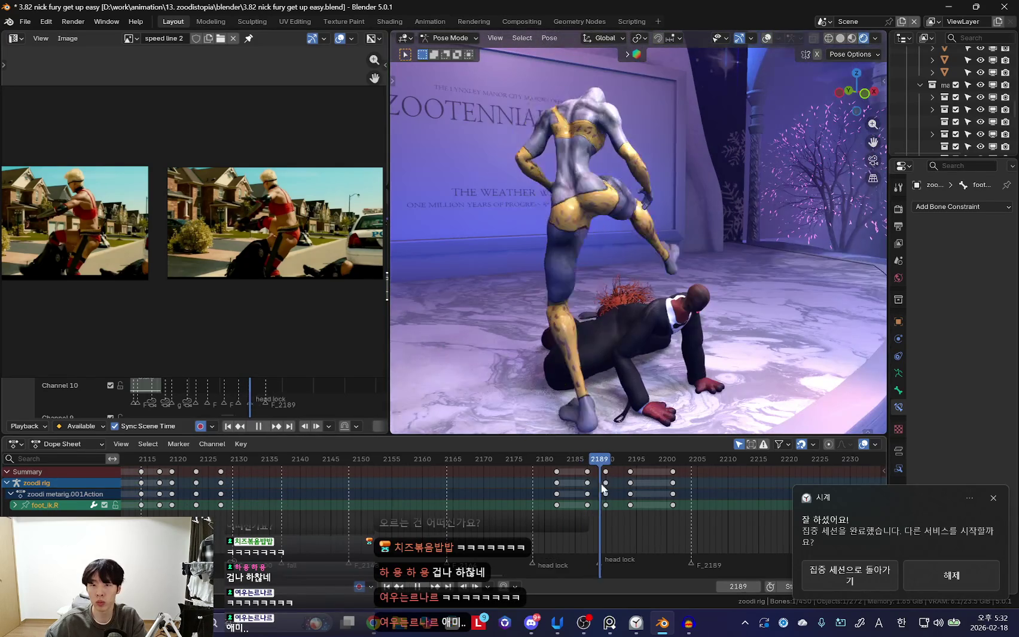
key(Right)
key(Right)
key(Right)
middle_drag(640, 343, 679, 327)
key(g)
click(713, 309)
Shift the torso up and left and rotate it into the kick pose at frame 2190.
key(shift+alt+z)
key(shift+alt+z)
key(Left)
key(Left)
key(Left)
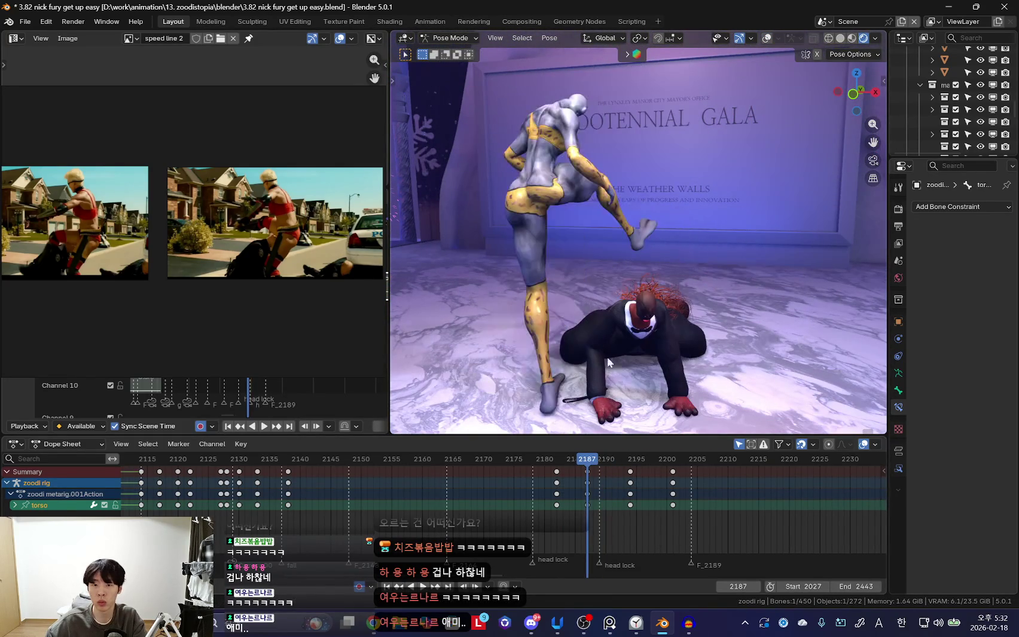
drag(613, 463, 605, 493)
key(g)
click(592, 221)
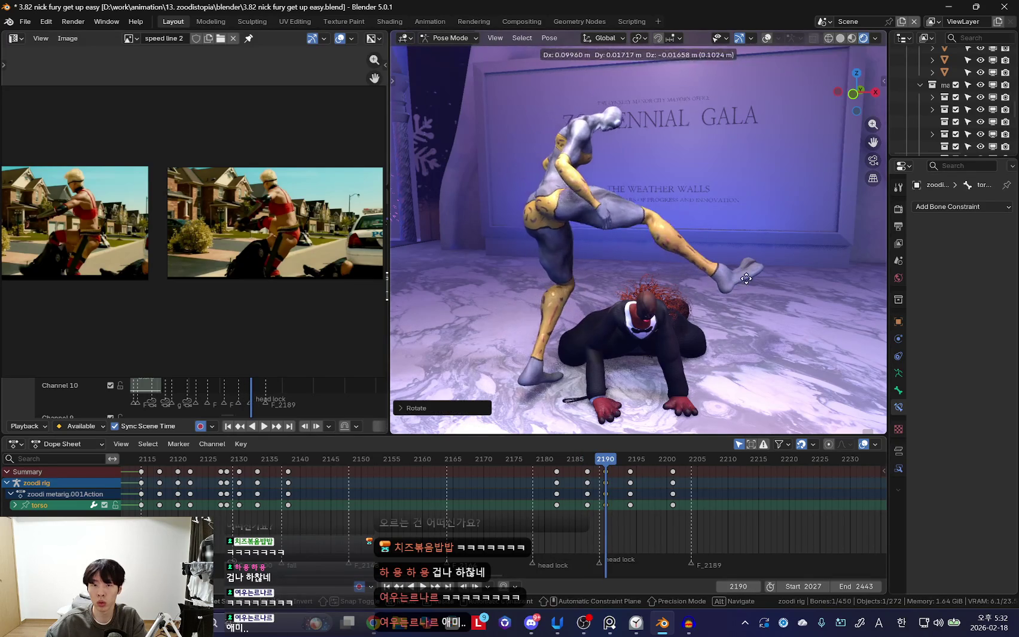
click(651, 268)
middle_drag(650, 268, 702, 294)
key(shift+alt+z)
middle_drag(596, 413, 589, 363)
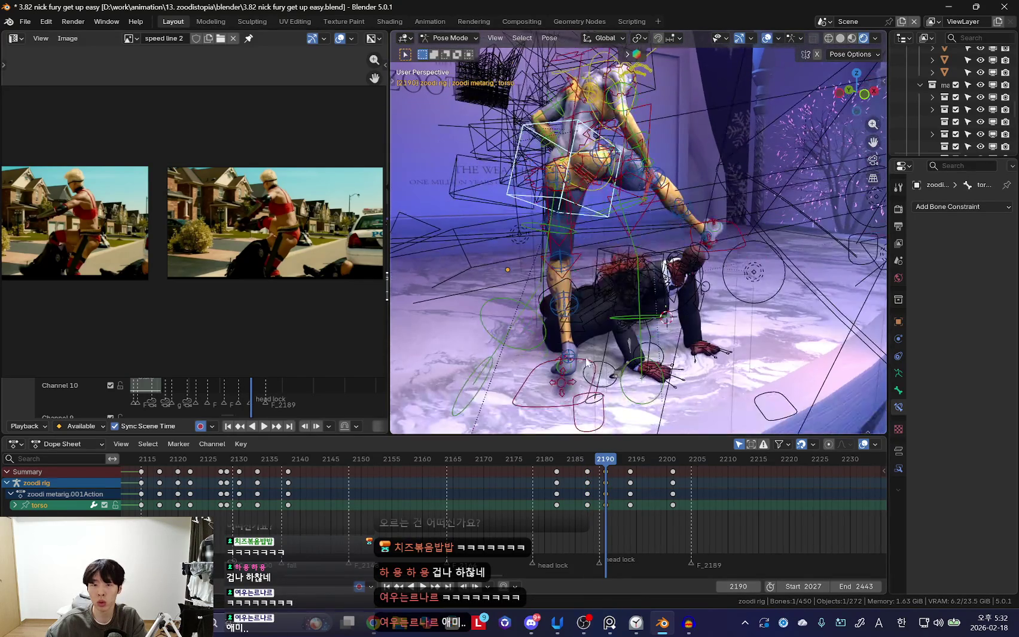